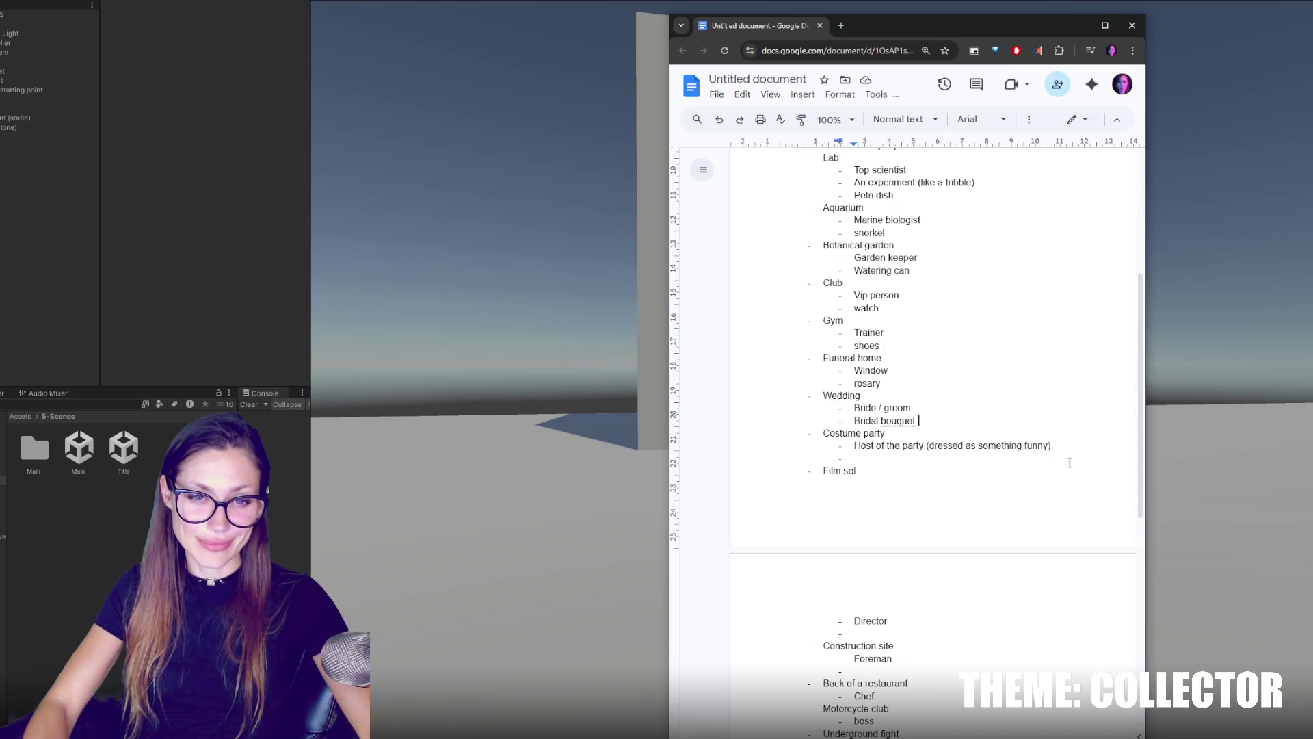
# Append '(fake) or tiara' to the Bridal bouquet item under Wedding.
pyautogui.click(895, 458)
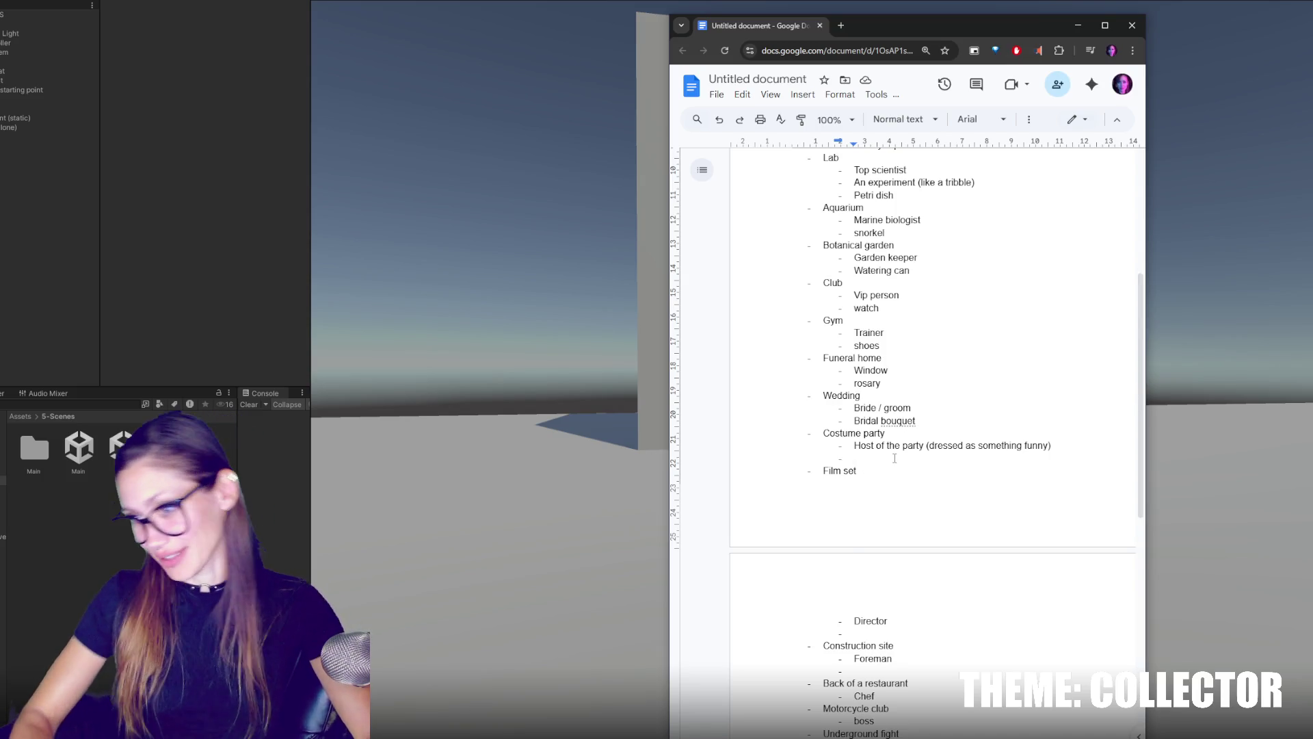
pyautogui.click(918, 420)
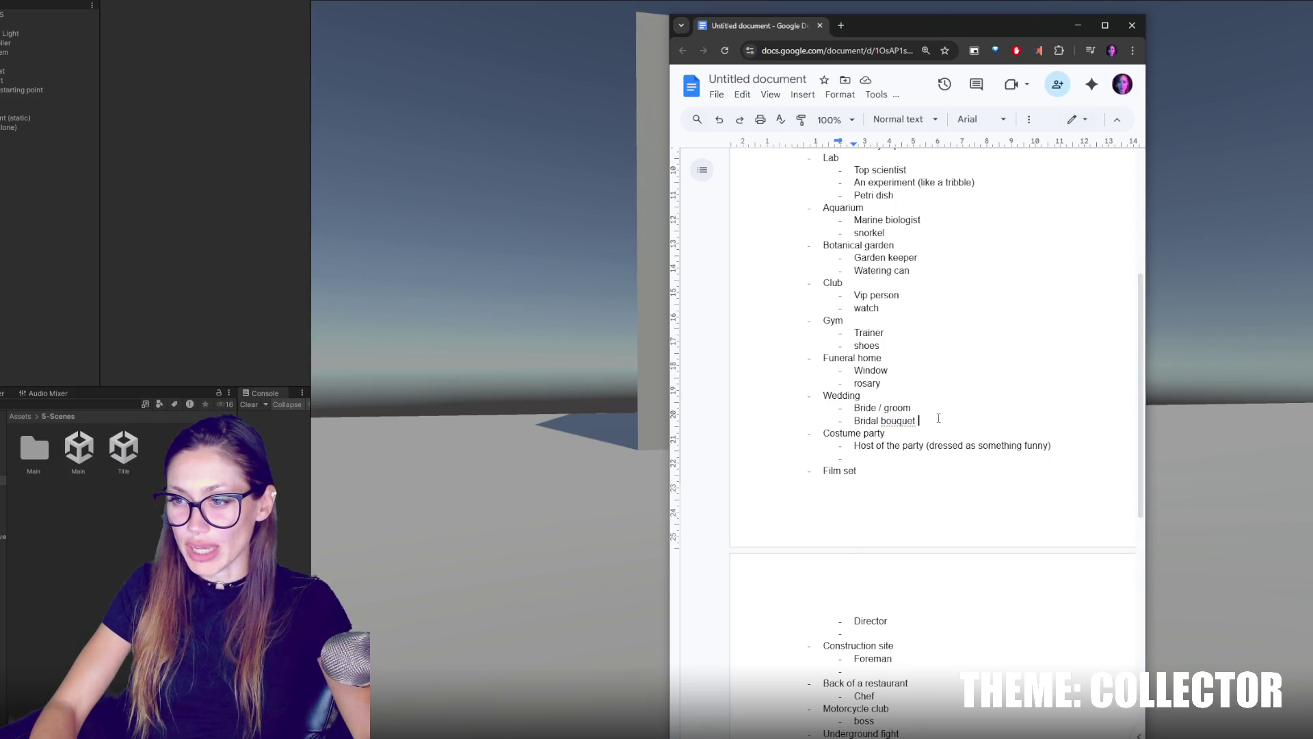
pyautogui.write('(fake)')
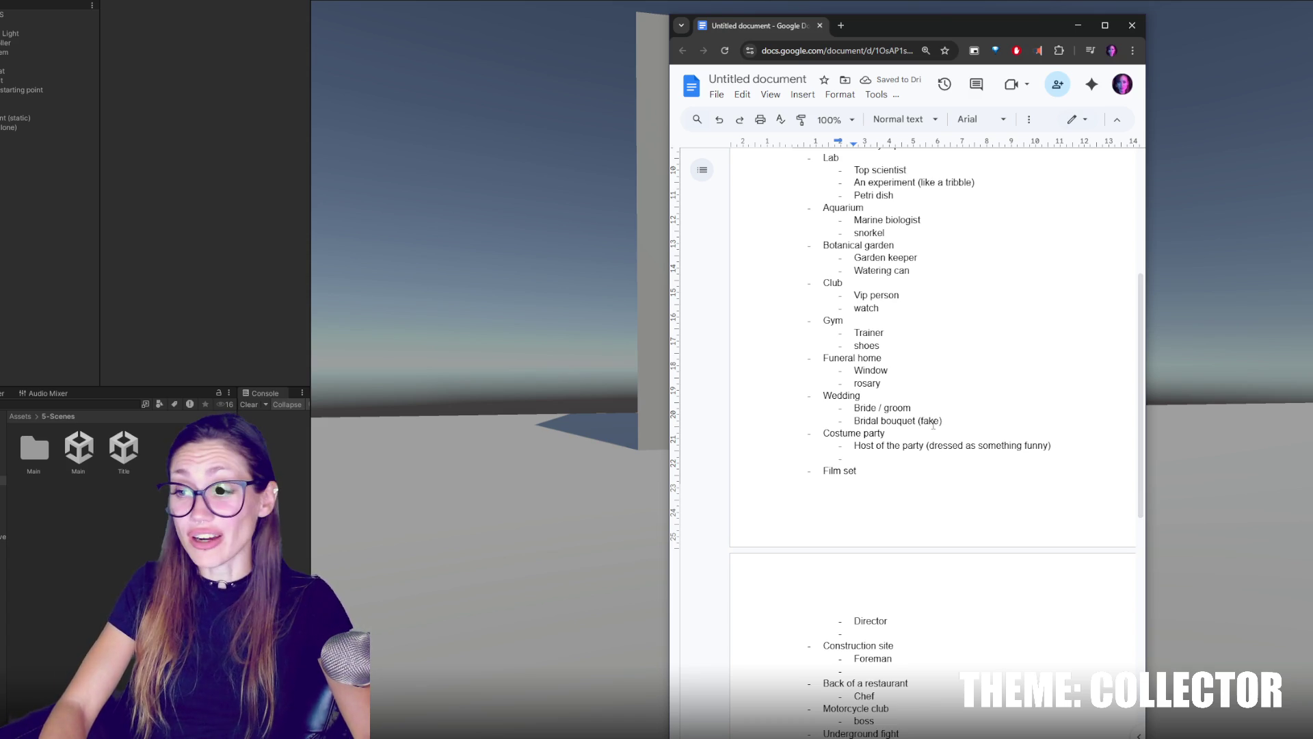
pyautogui.write(' or tiara')
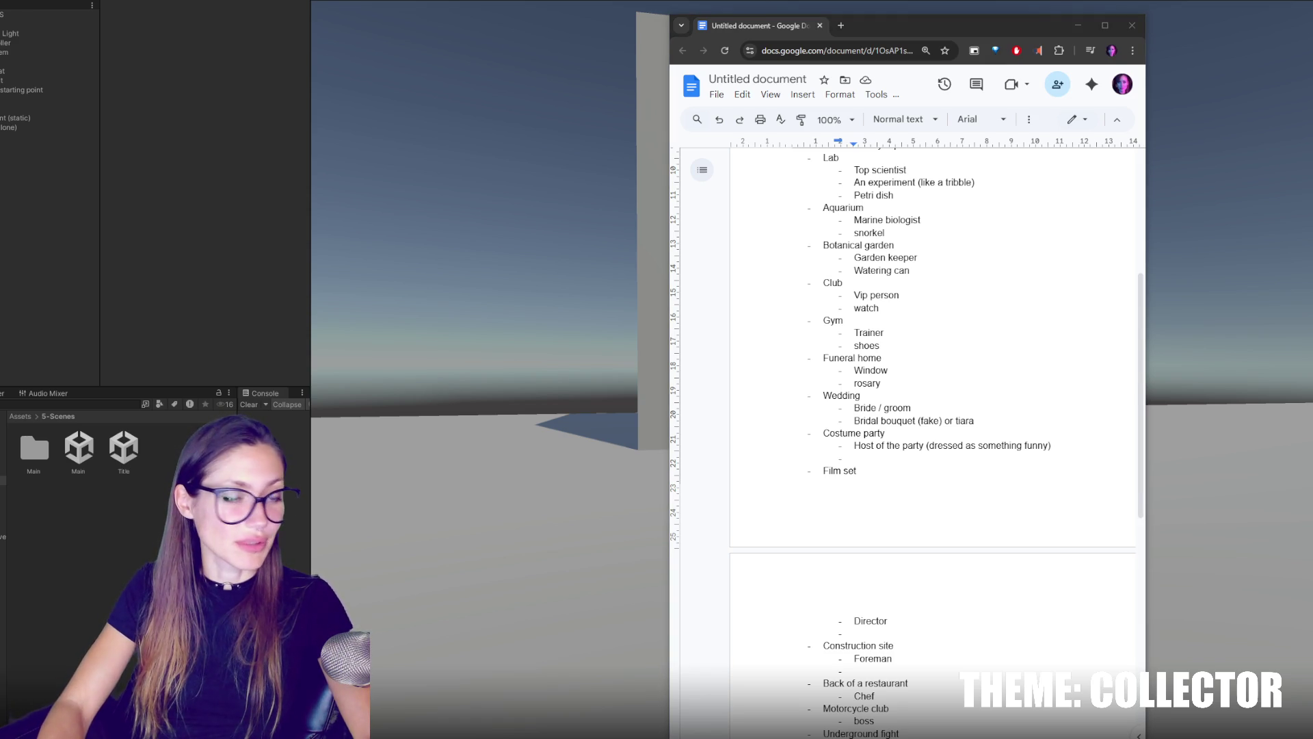
# Fill the empty Costume party item with 'Grim reaper + scythe'.
pyautogui.click(959, 459)
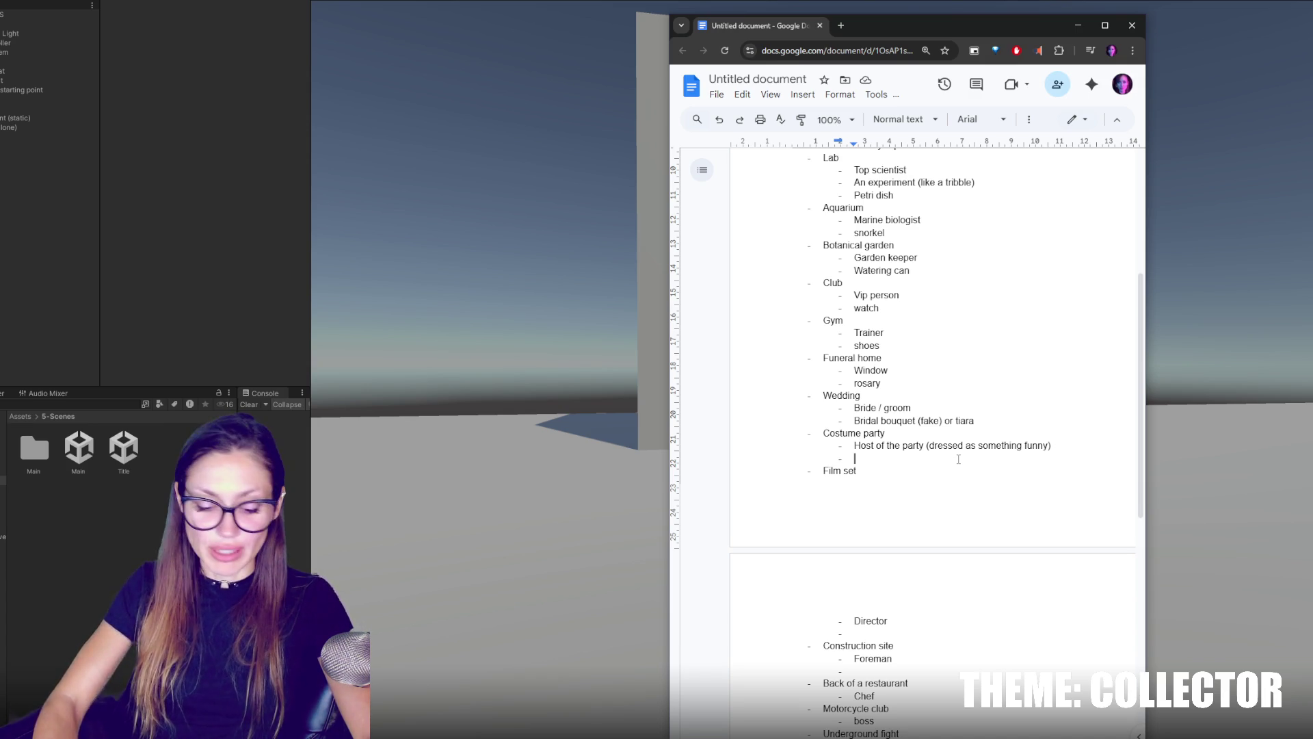
pyautogui.write('Grim reeper ')
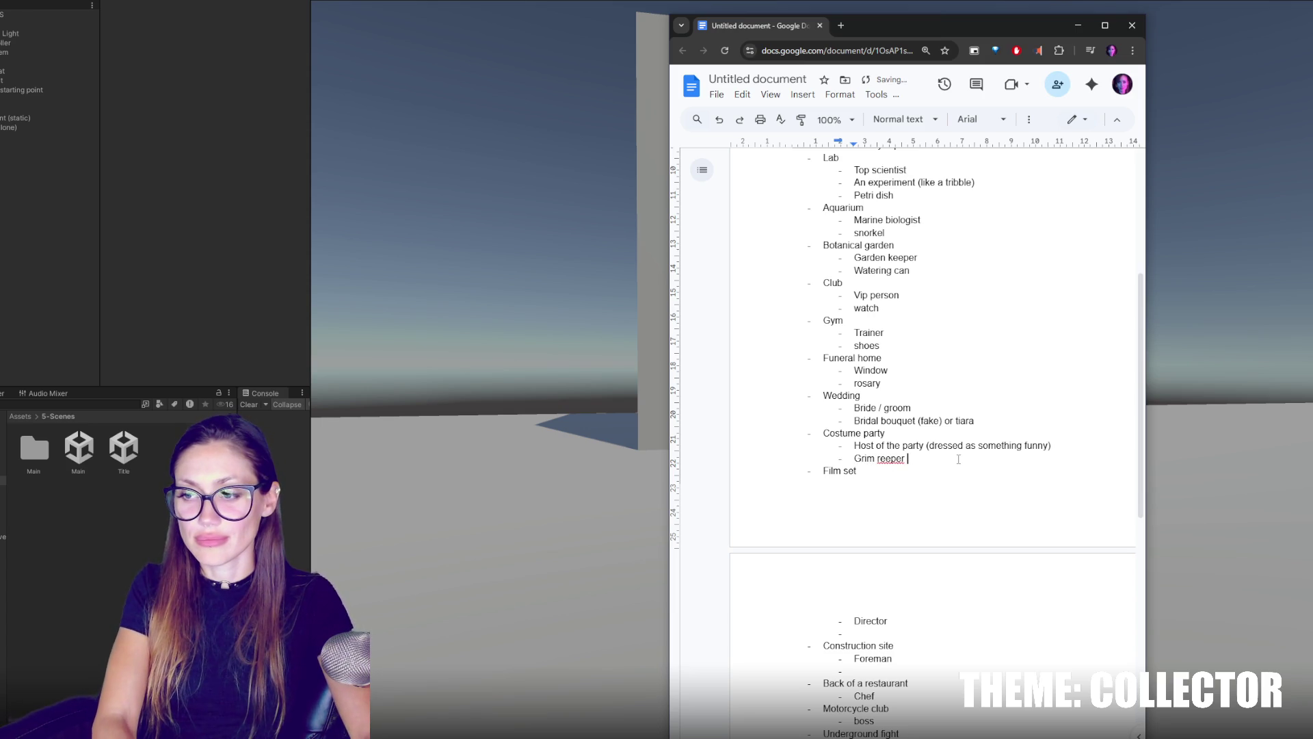
pyautogui.press('BackSpace')
pyautogui.press('BackSpace')
pyautogui.press('BackSpace')
pyautogui.press('BackSpace')
pyautogui.press('BackSpace')
pyautogui.write('aper + ')
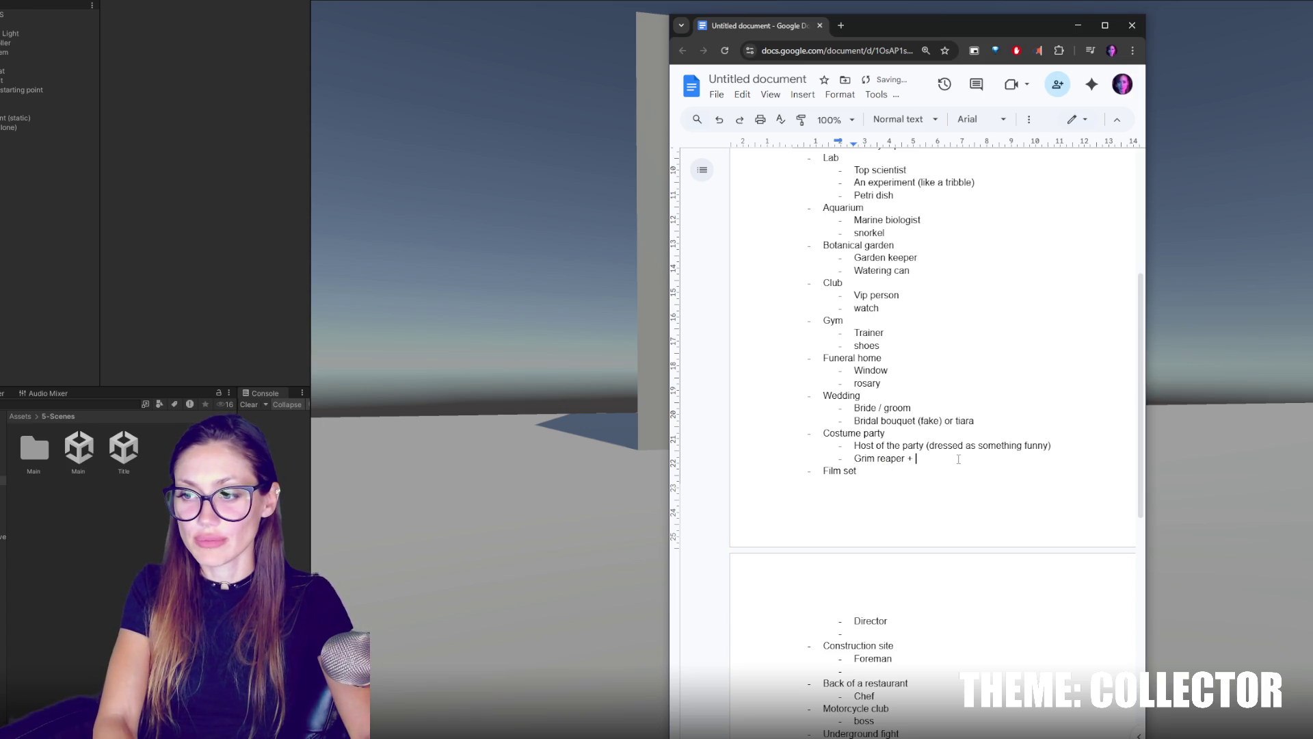
pyautogui.write('scythe')
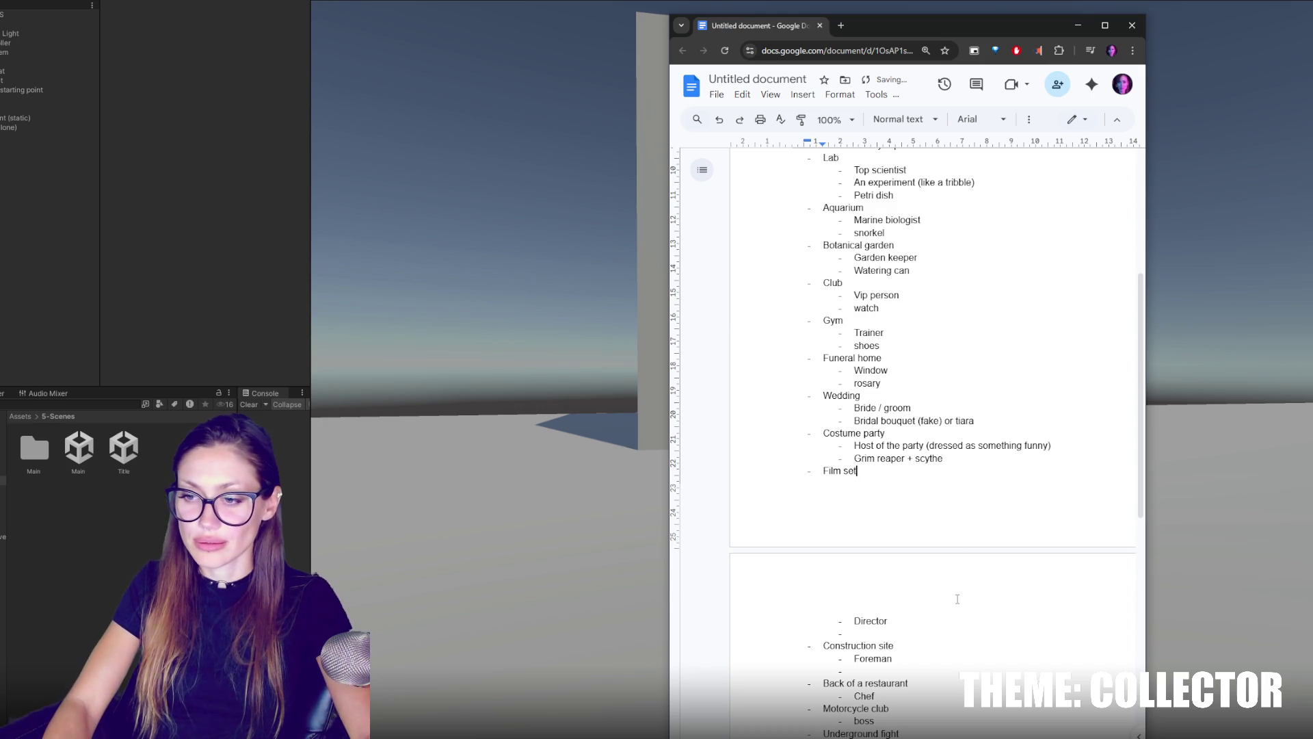
pyautogui.scroll(-2, 970, 596)
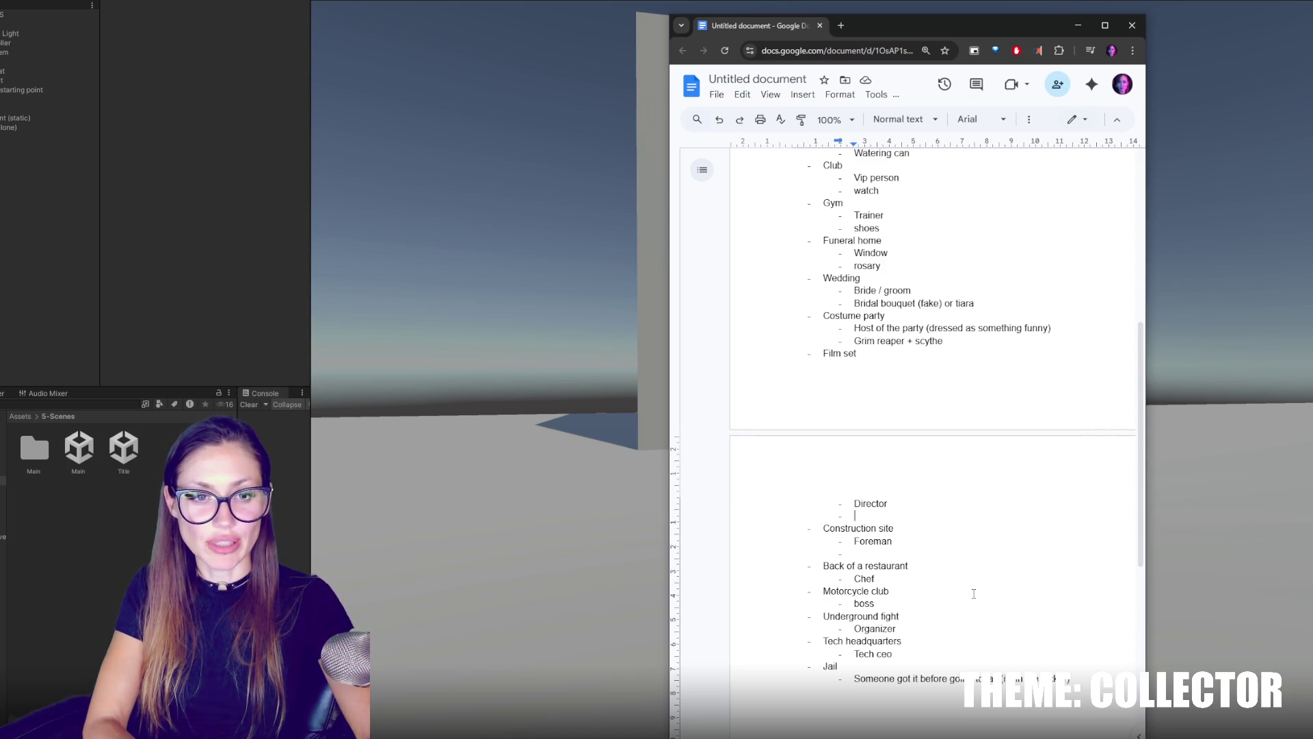
# Add Clapper under Director and lighter under Foreman.
pyautogui.write('Clapper')
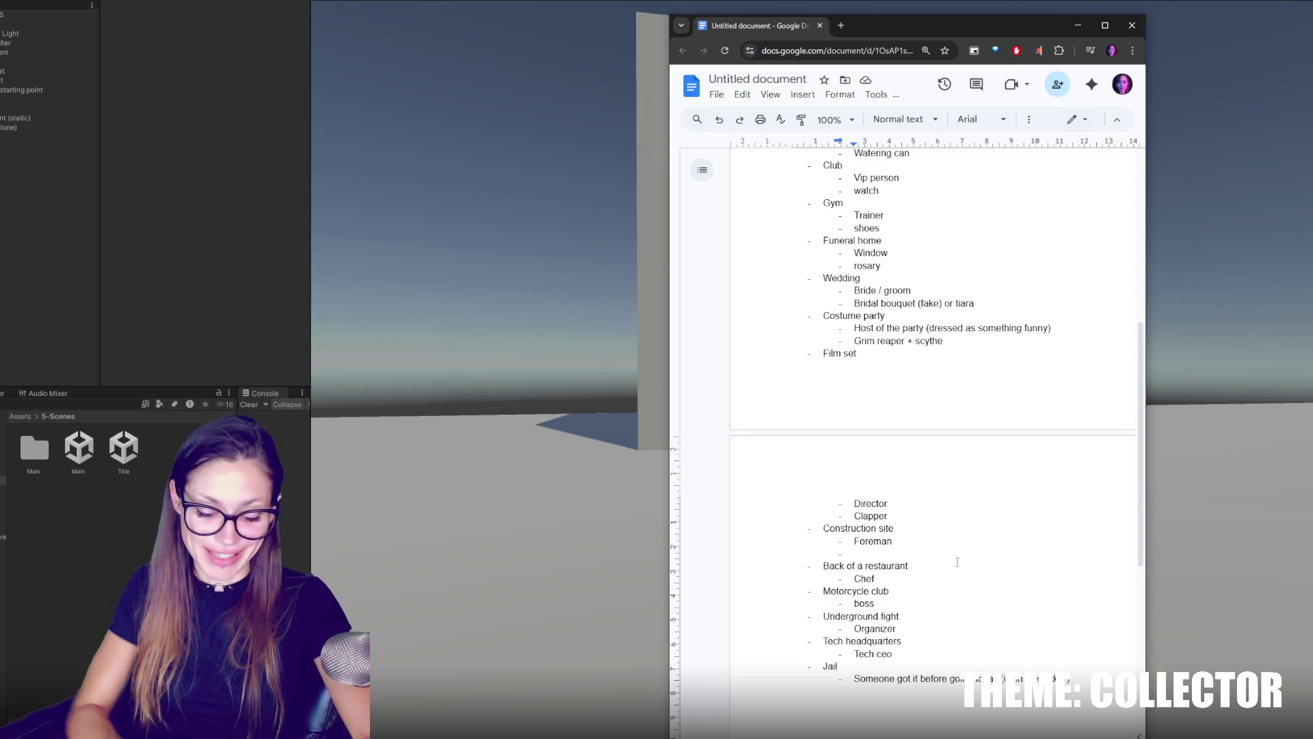
pyautogui.write('zippe')
pyautogui.press('BackSpace')
pyautogui.press('BackSpace')
pyautogui.press('BackSpace')
pyautogui.write('lighter')
# Start a new empty list item below Chef.
pyautogui.click(916, 576)
pyautogui.press('Return')
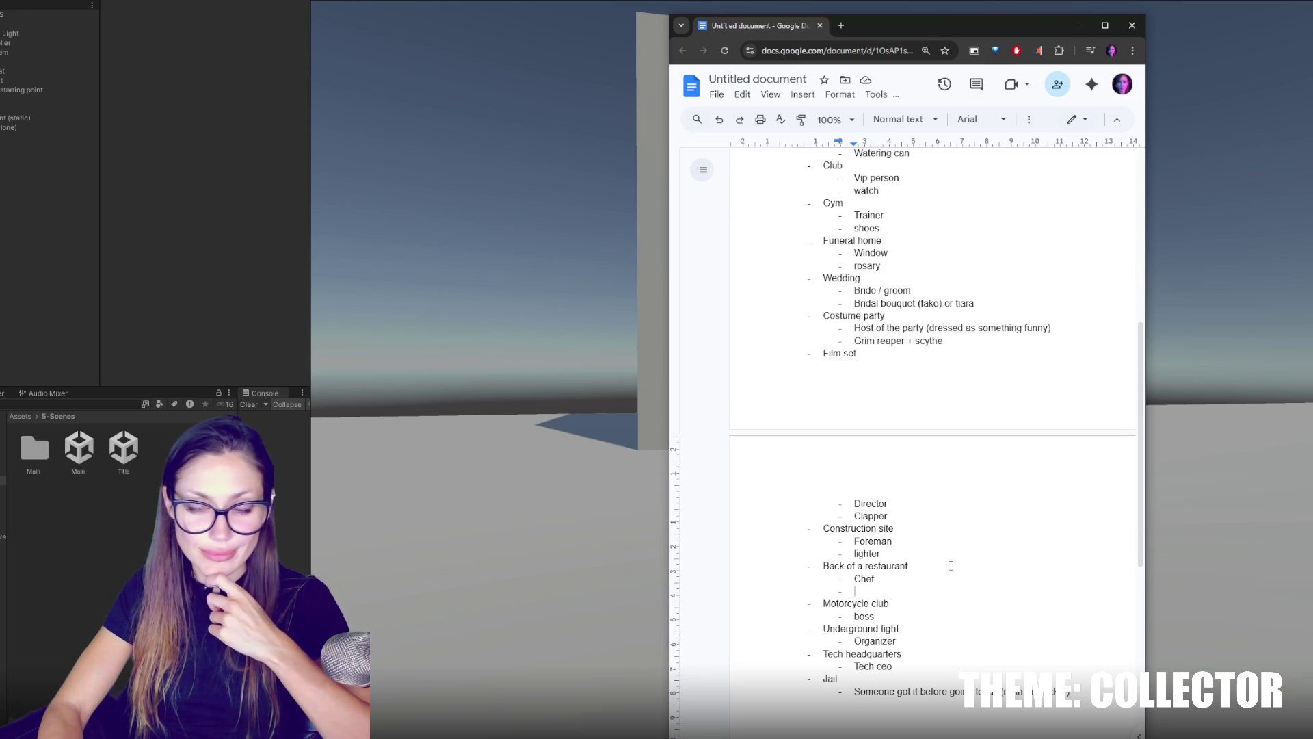
pyautogui.scroll(-3, 951, 565)
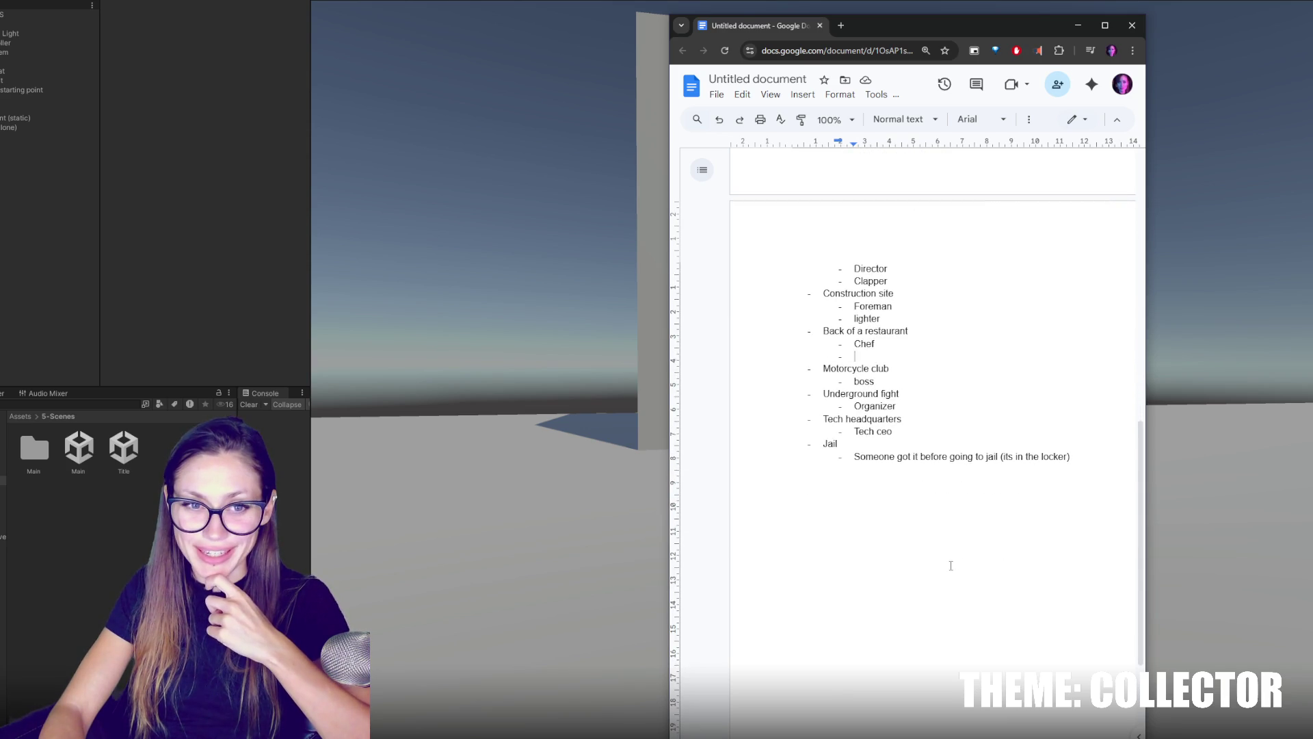
# Add knife under Chef, 'Jacket / keyring' below Boss, and an empty item after Organizer.
pyautogui.write('knife')
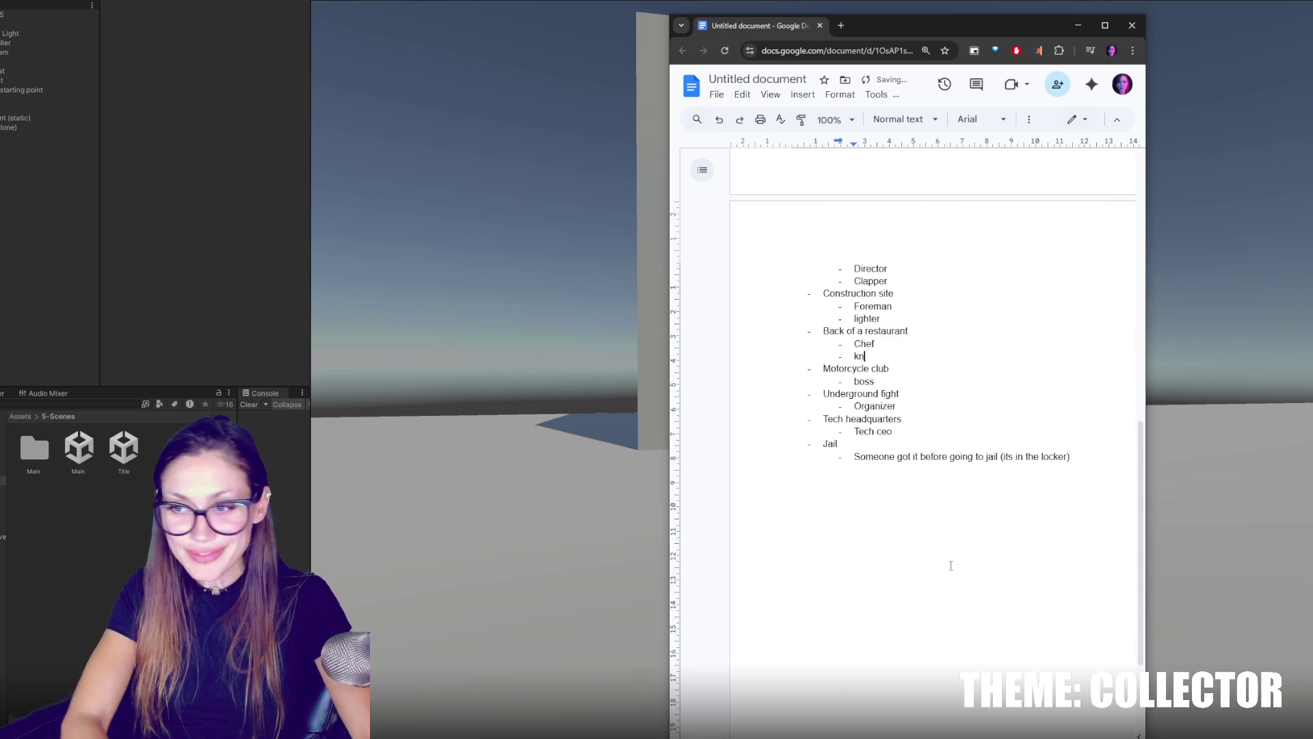
pyautogui.click(892, 383)
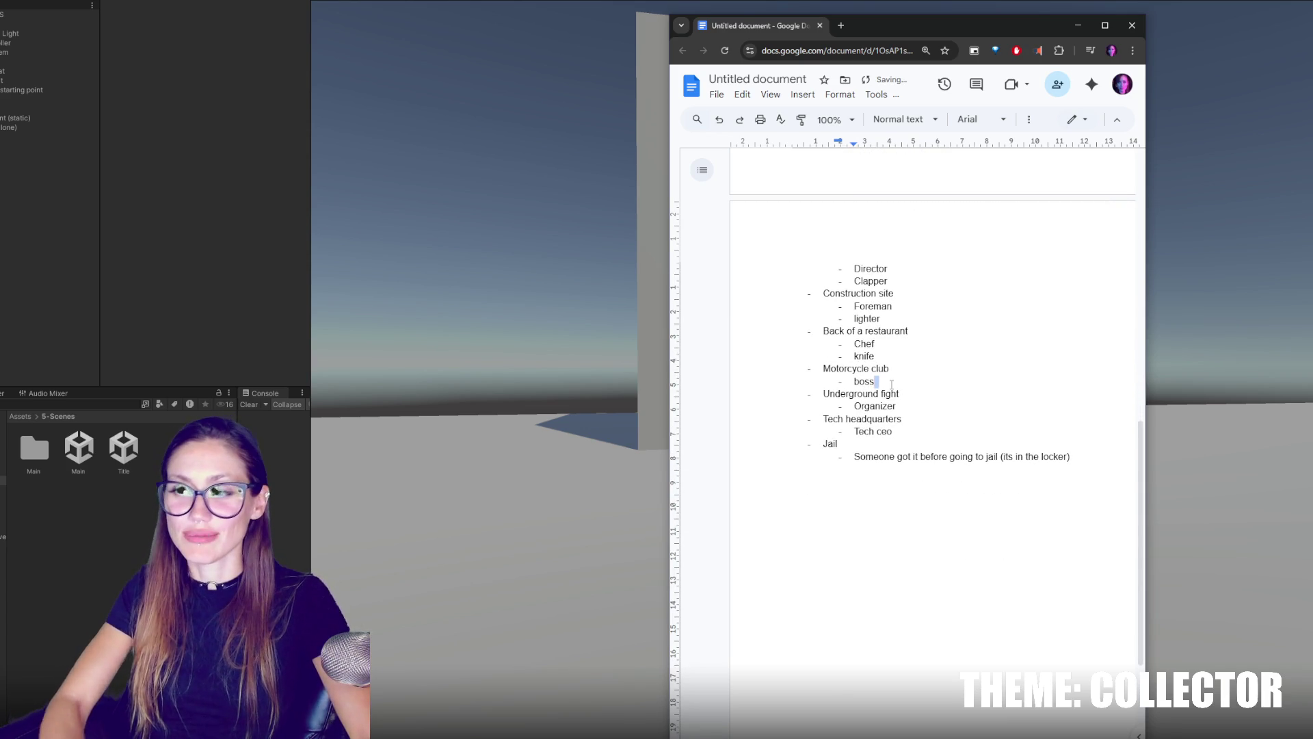
pyautogui.press('Return')
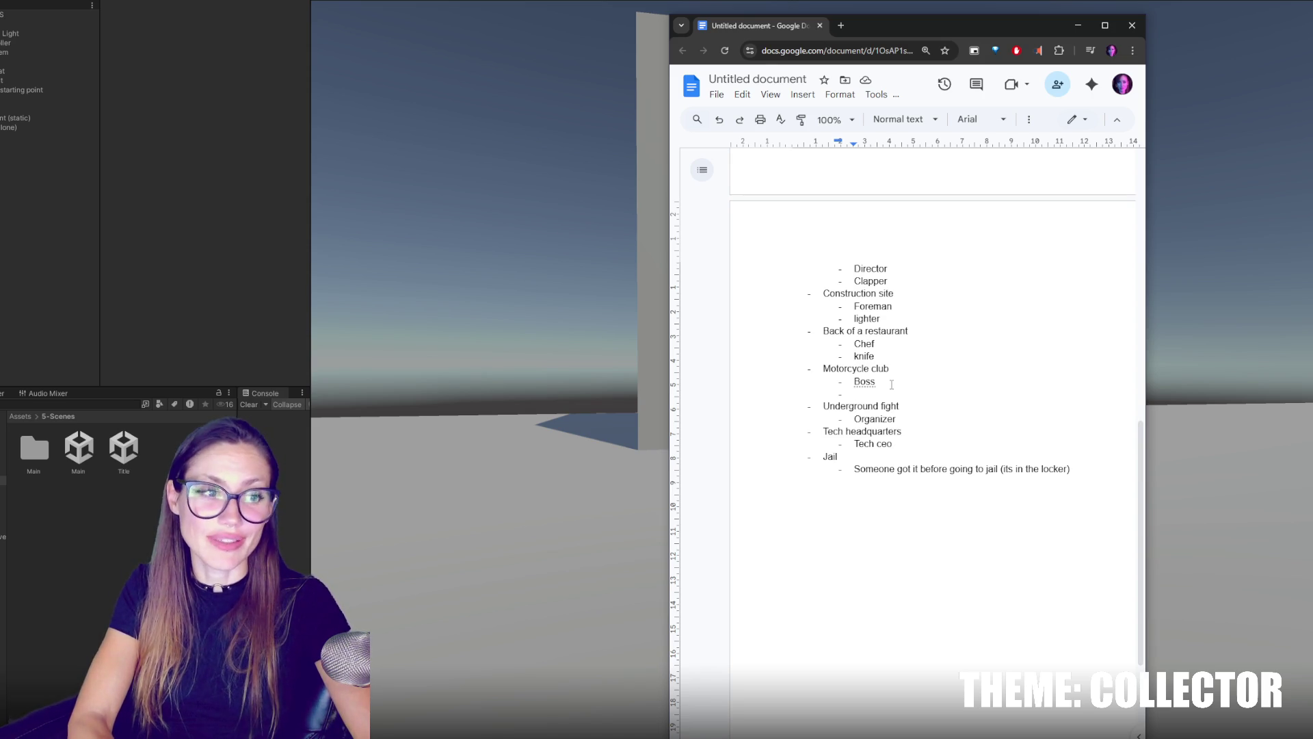
pyautogui.write('jacket')
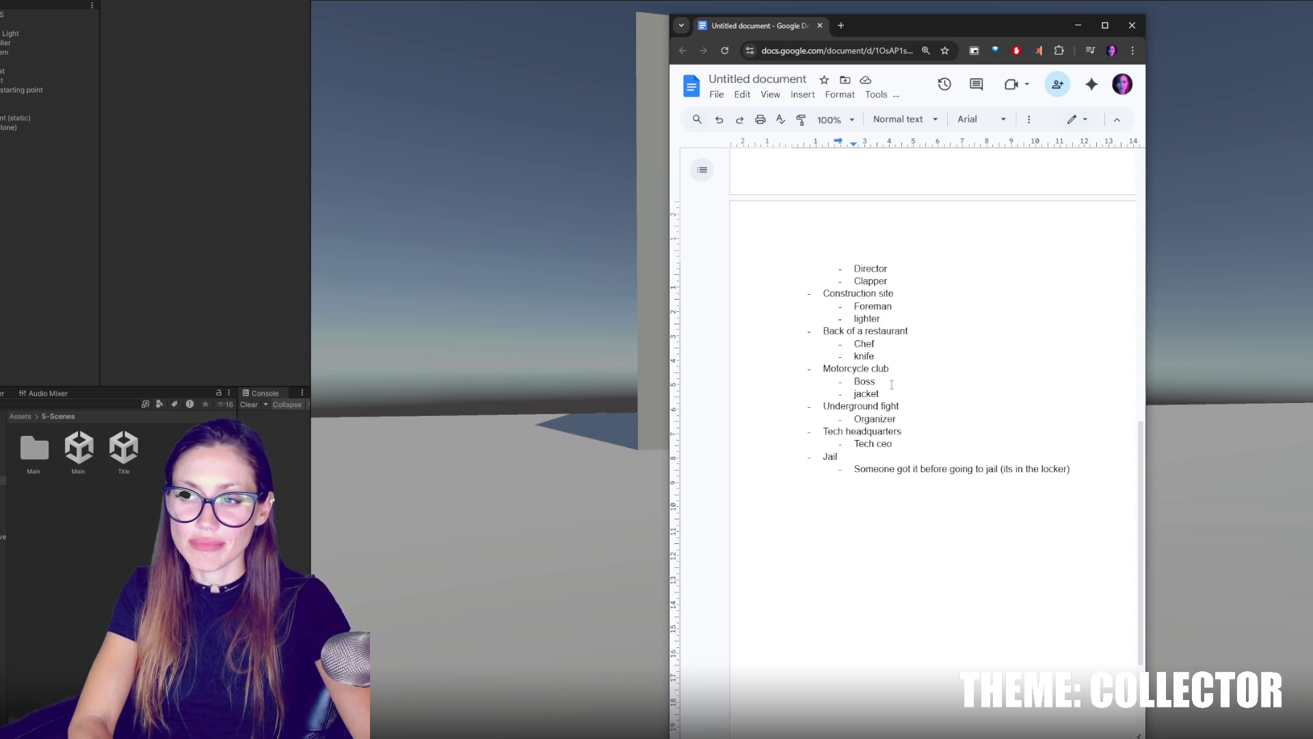
pyautogui.write('/ ')
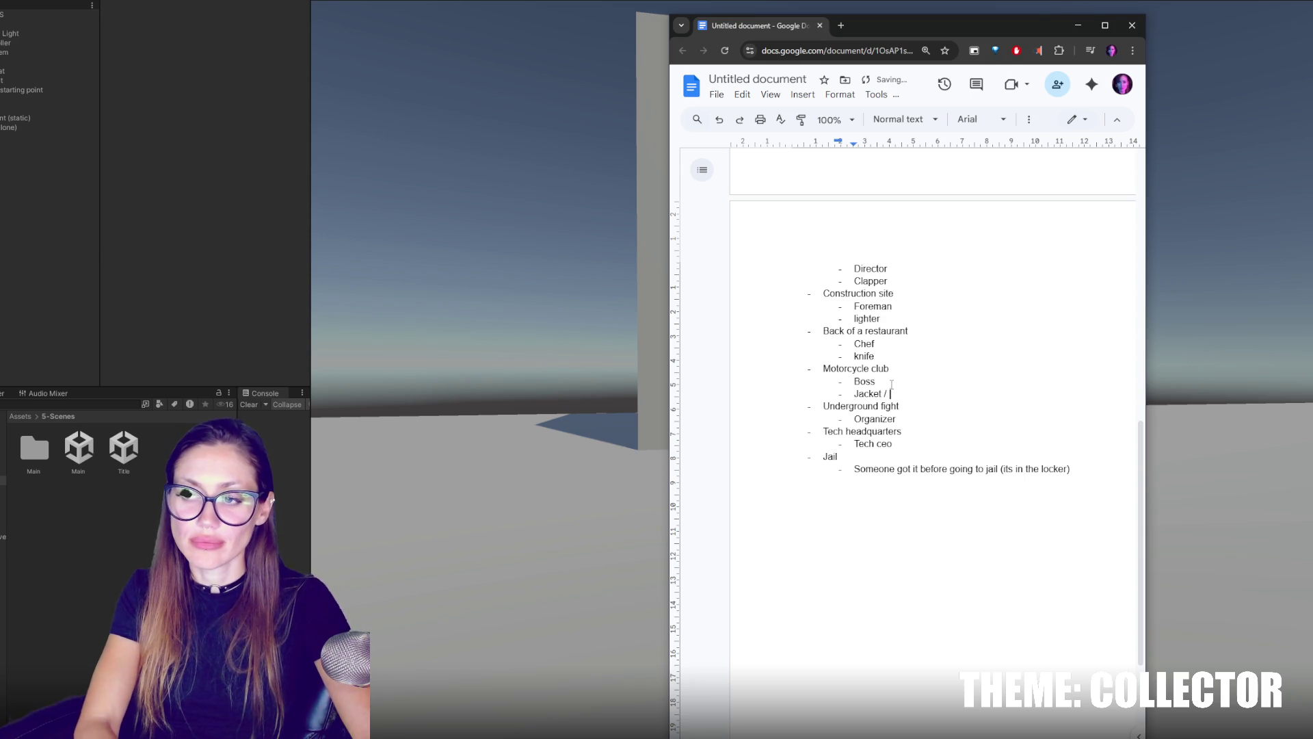
pyautogui.write('keyring')
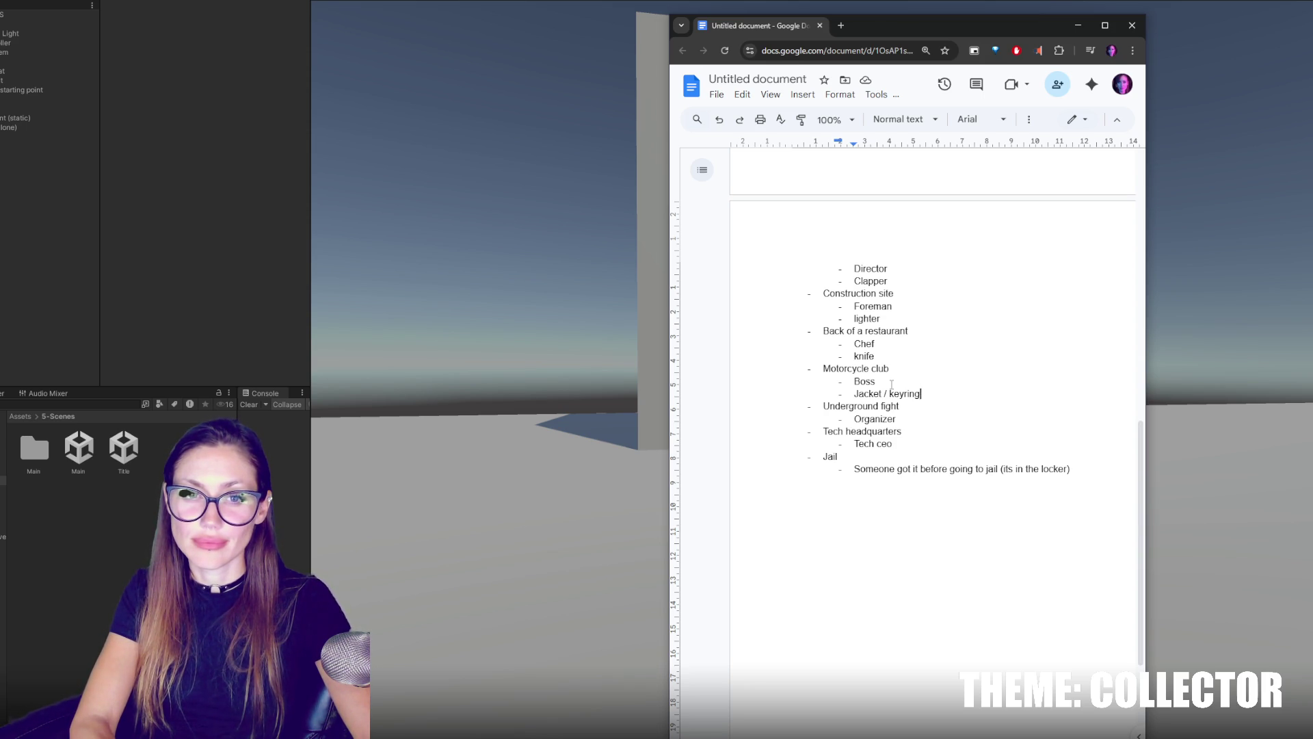
pyautogui.click(926, 420)
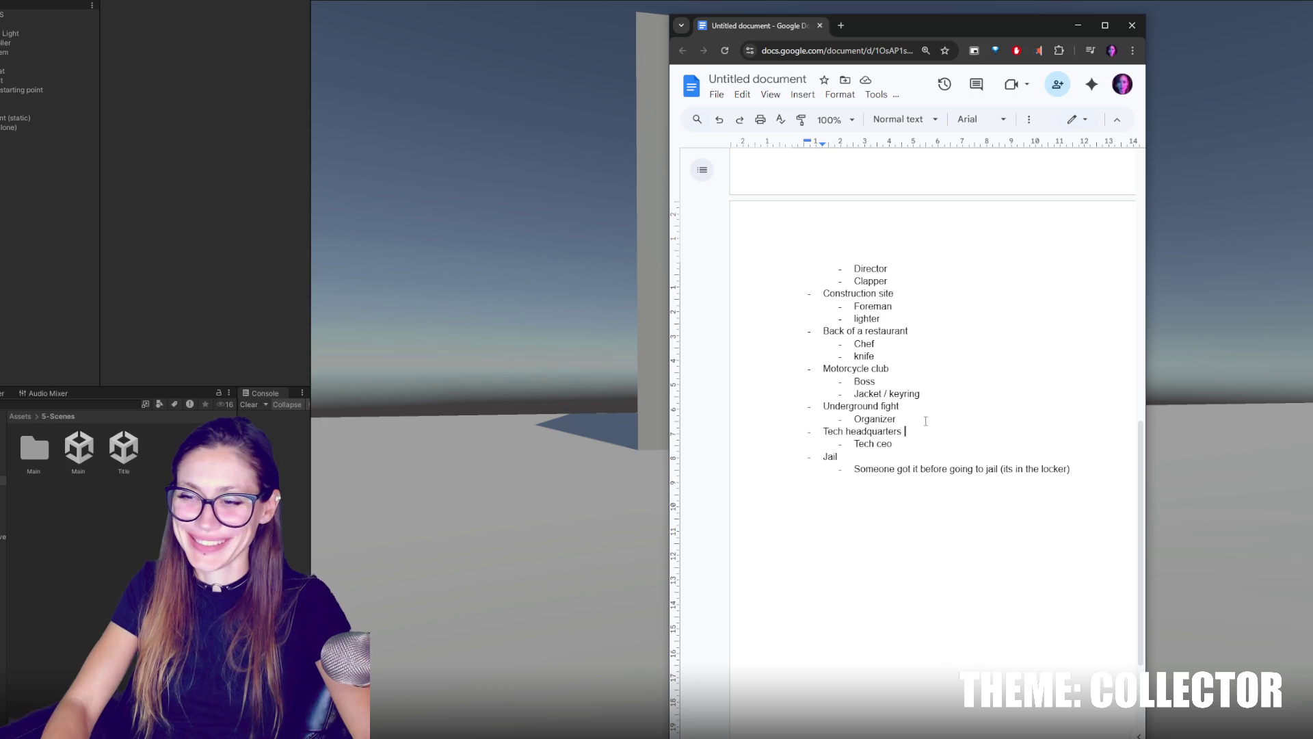
pyautogui.press('Return')
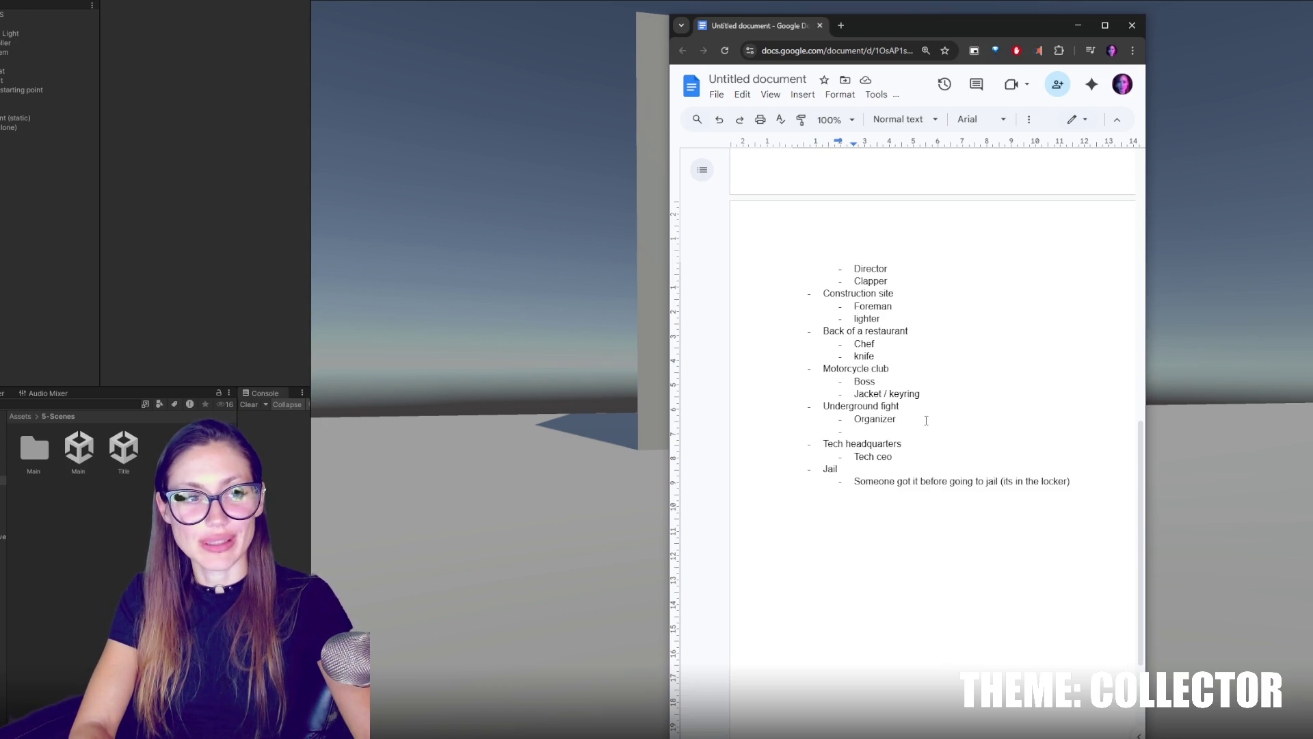
# Add Hand wraps under Organizer in Underground fight, with a new item below it.
pyautogui.write('Hand wraps')
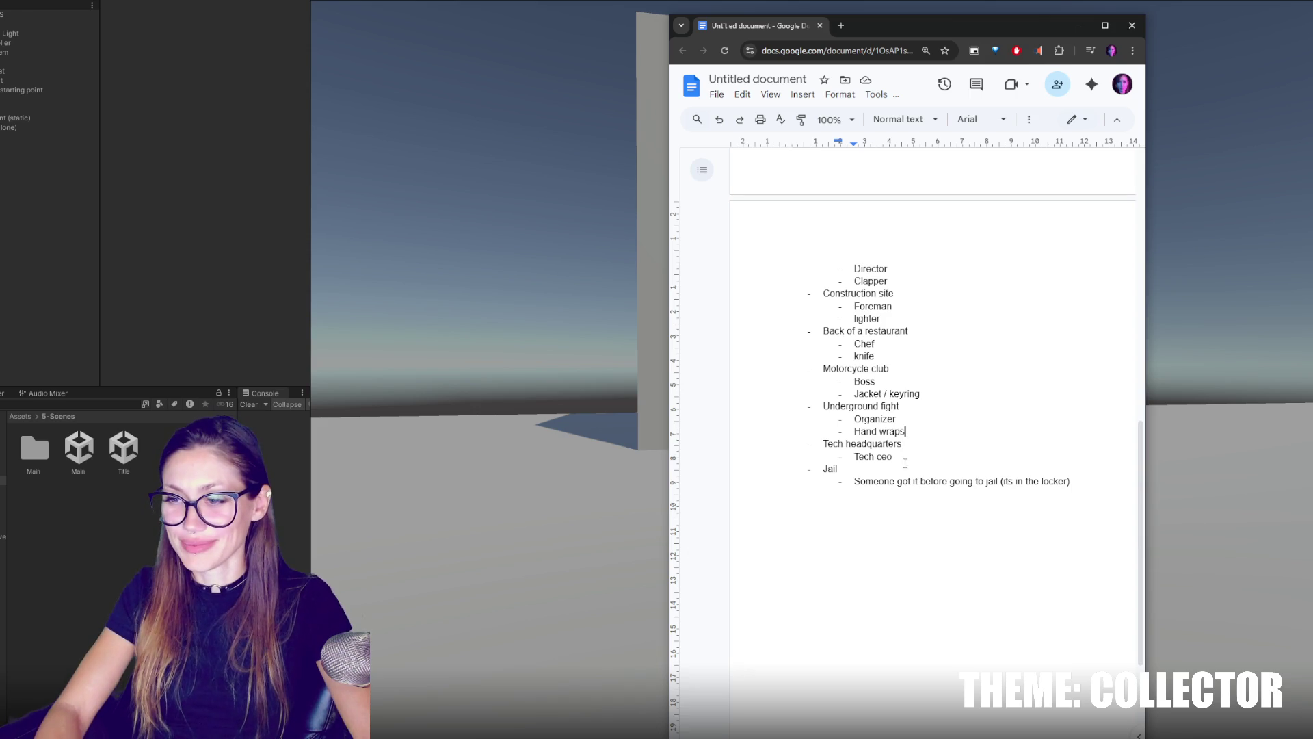
pyautogui.click(870, 406)
pyautogui.tripleClick(869, 407)
pyautogui.click(920, 428)
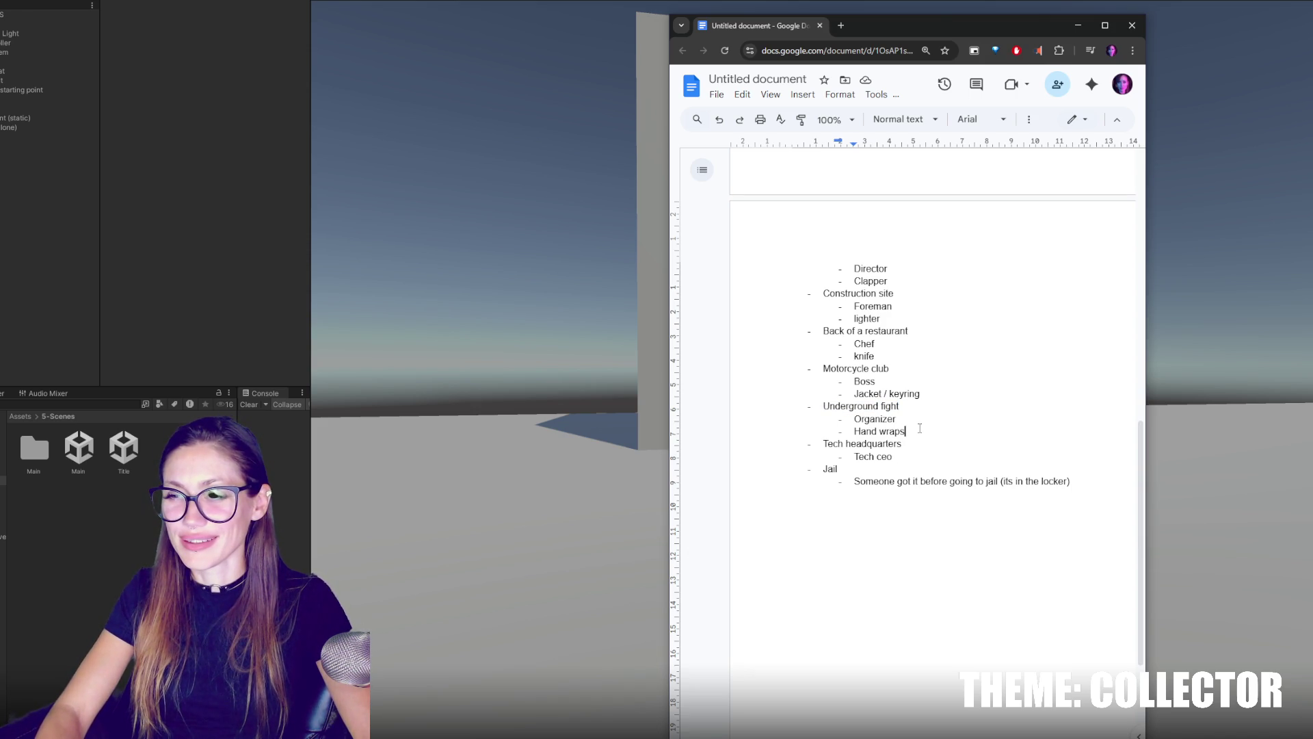
pyautogui.press('Return')
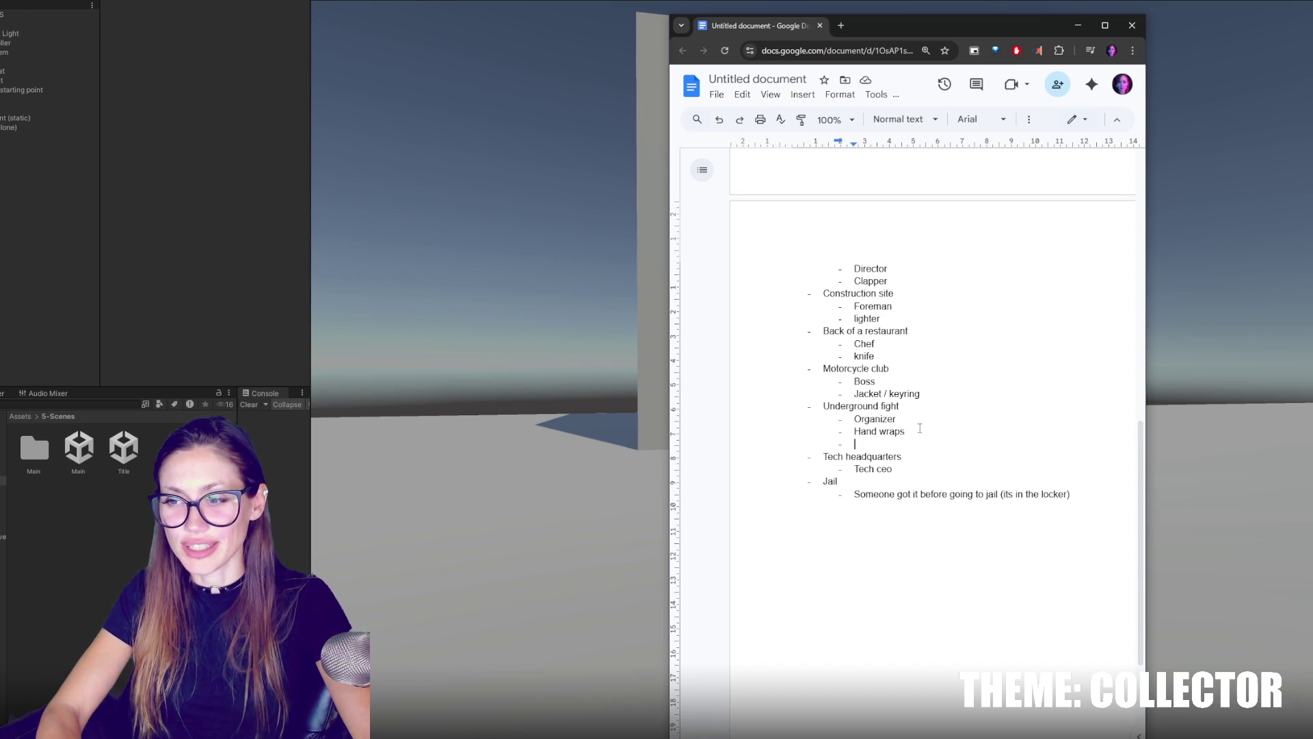
pyautogui.click(881, 435)
pyautogui.click(882, 442)
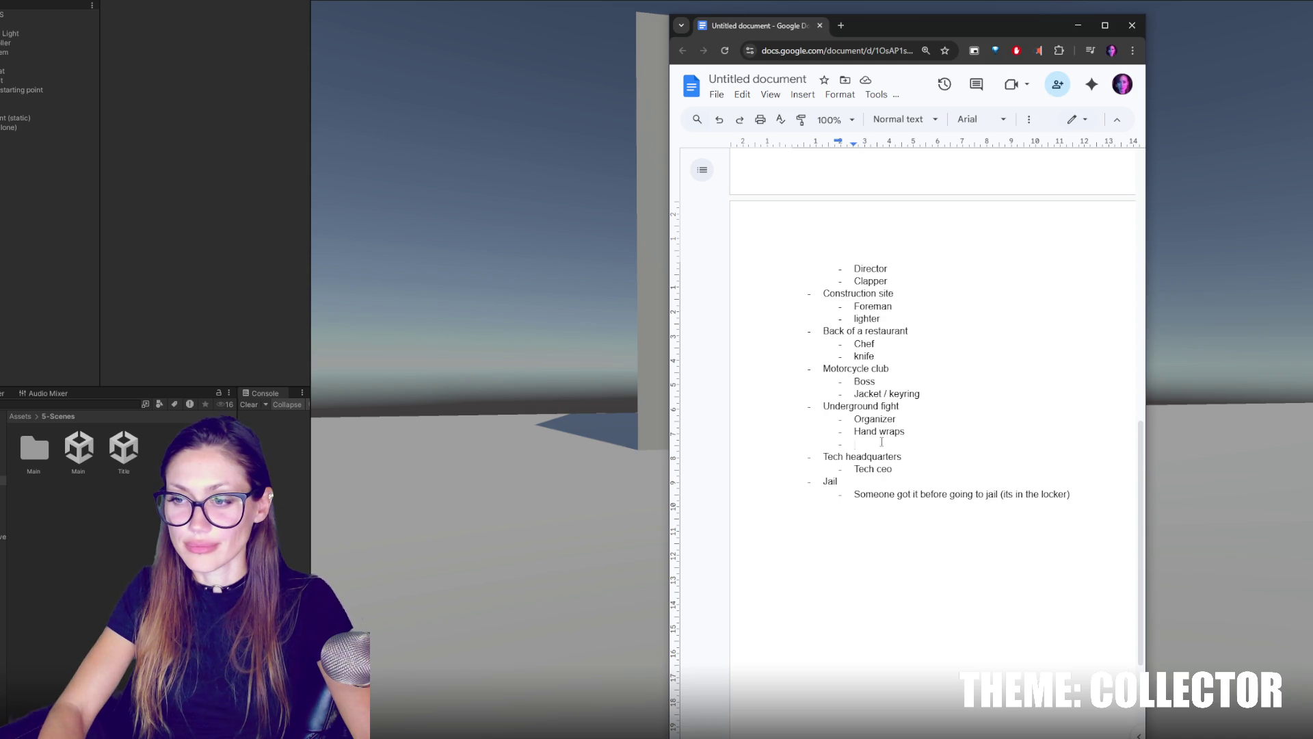
# Add an empty item under Tech ceo and remove the bullet from the line below Hand wraps.
pyautogui.click(928, 470)
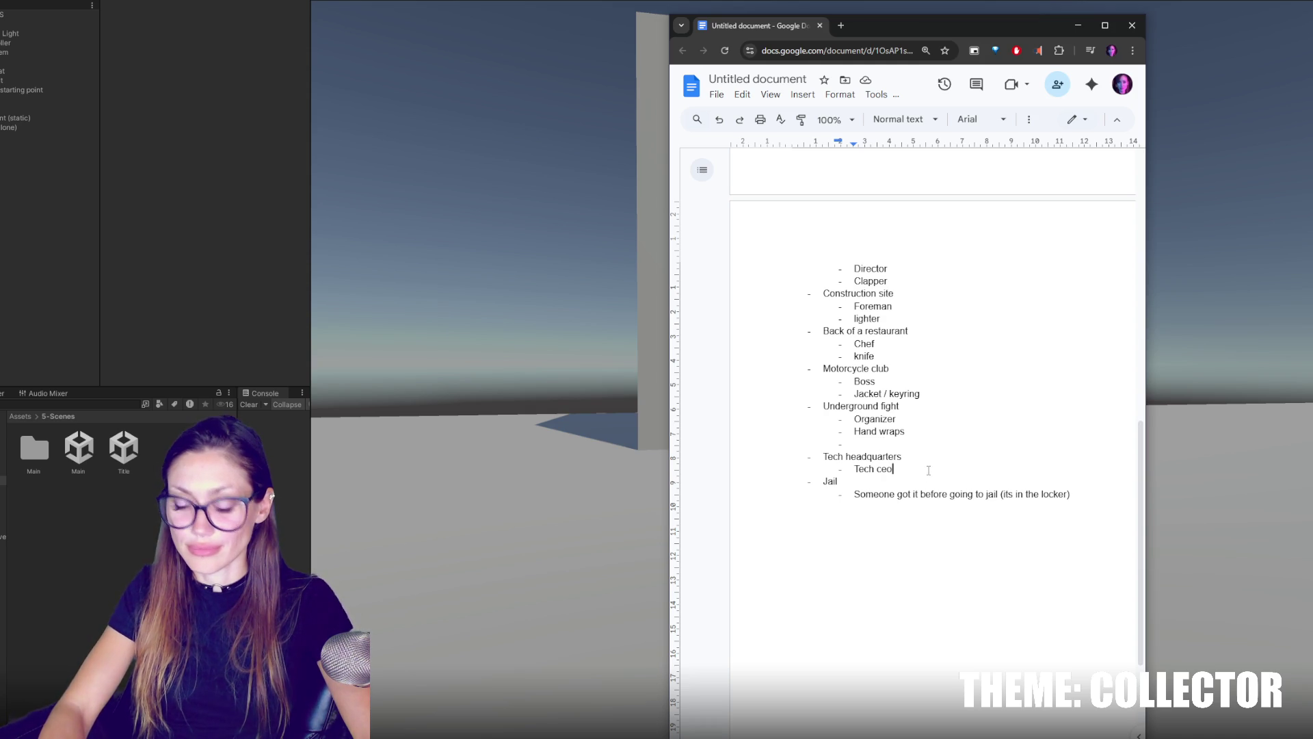
pyautogui.press('Return')
pyautogui.click(924, 445)
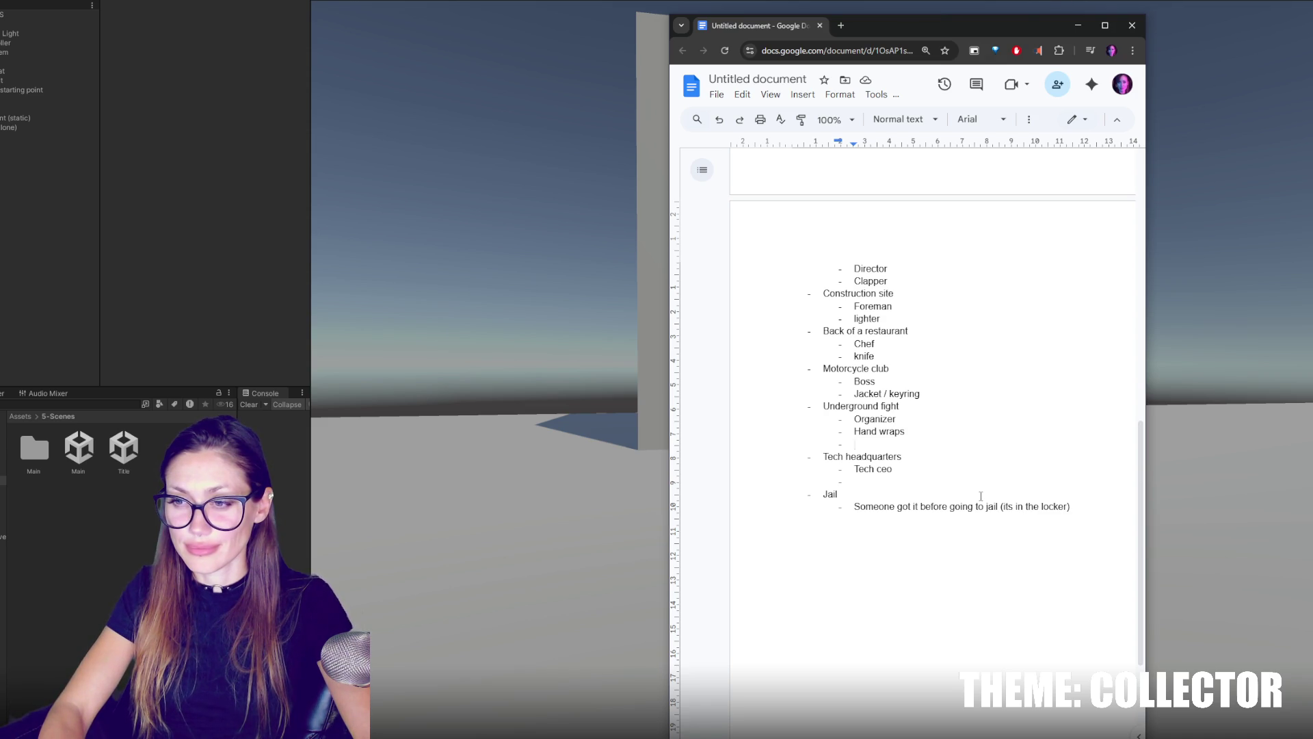
pyautogui.press('BackSpace')
pyautogui.press('BackSpace')
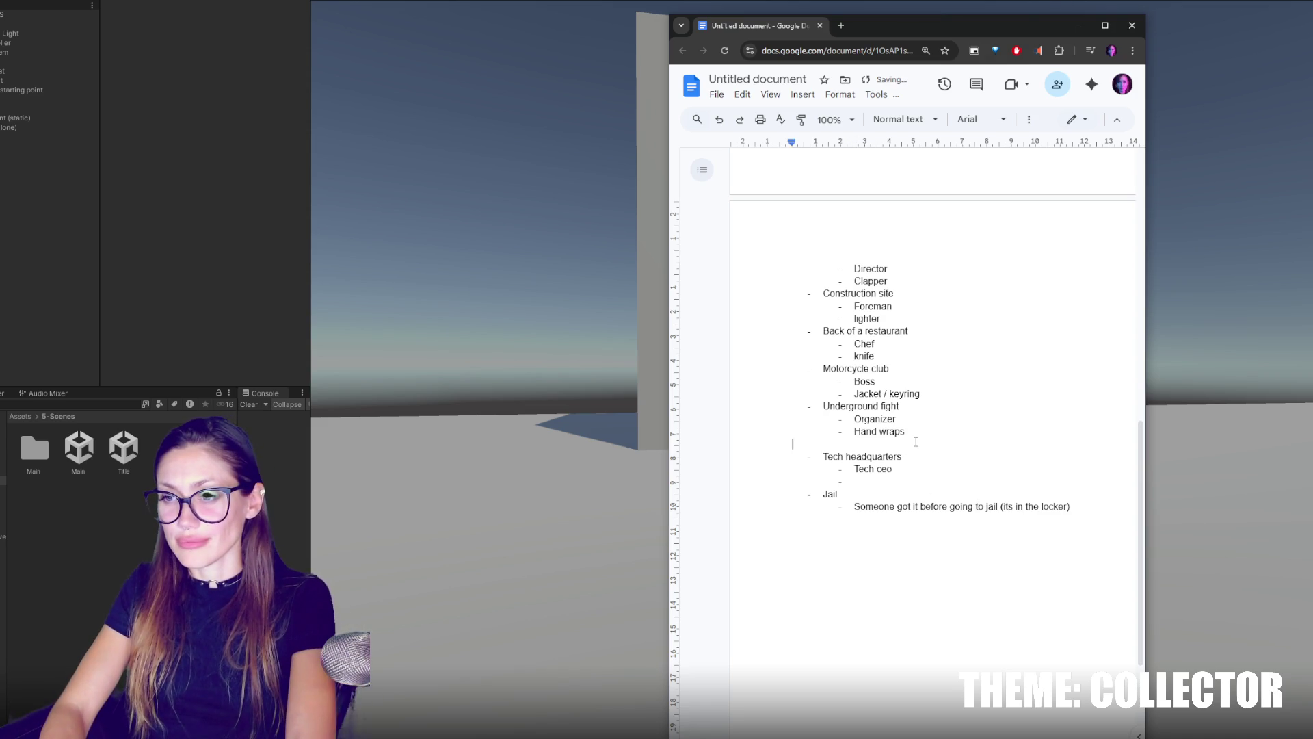
pyautogui.press('Down')
pyautogui.press('Down')
pyautogui.press('Down')
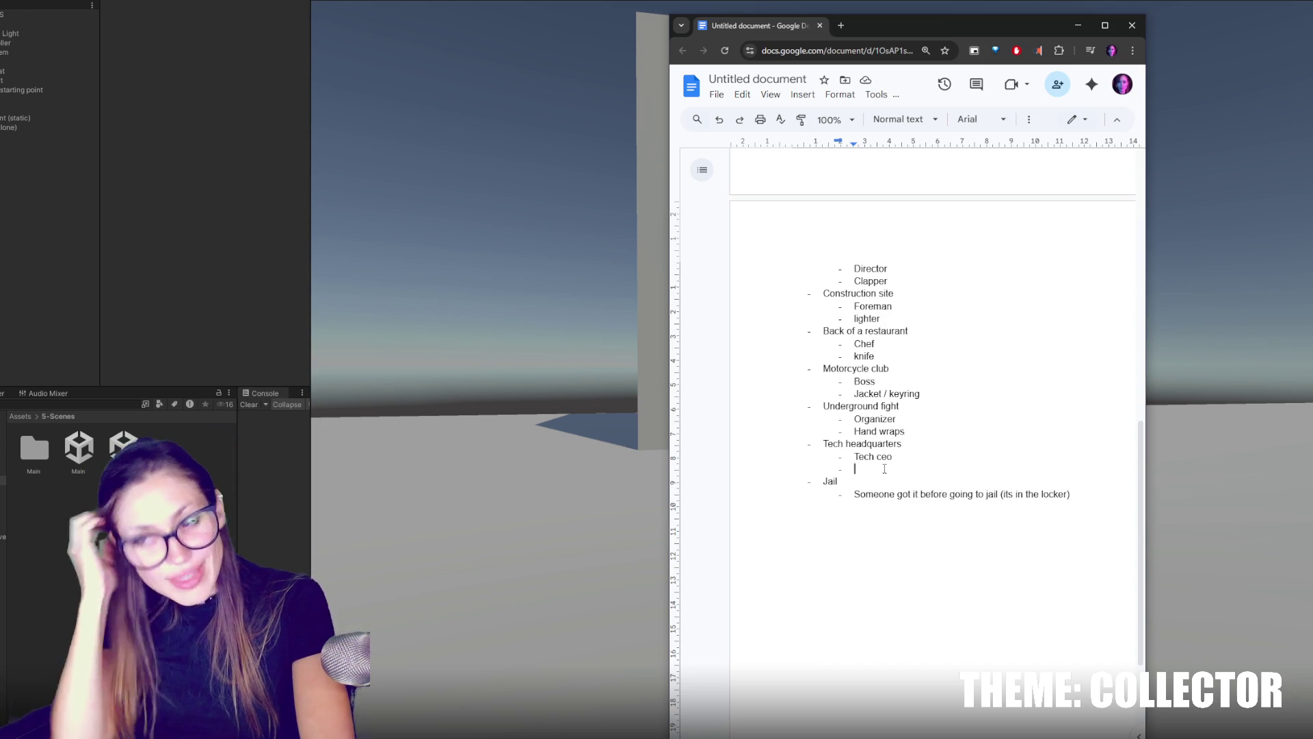
pyautogui.click(885, 468)
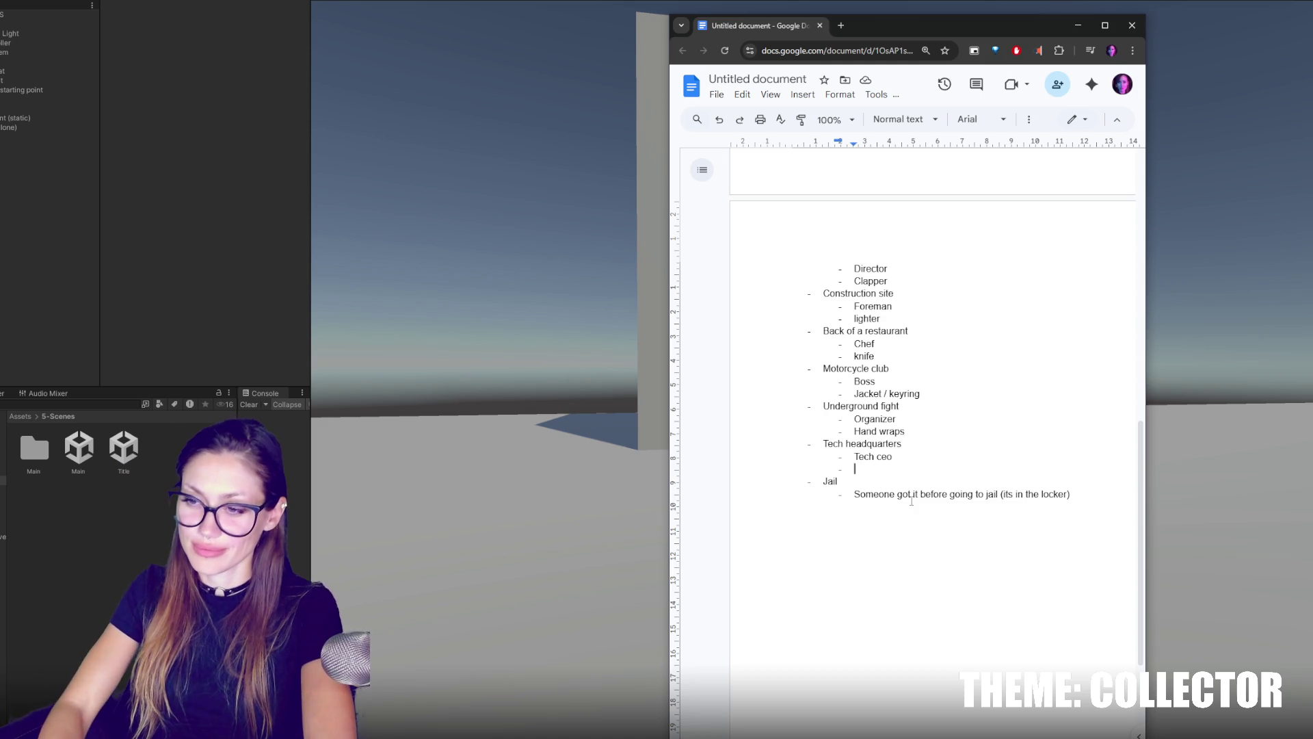
pyautogui.scroll(15, 1014, 552)
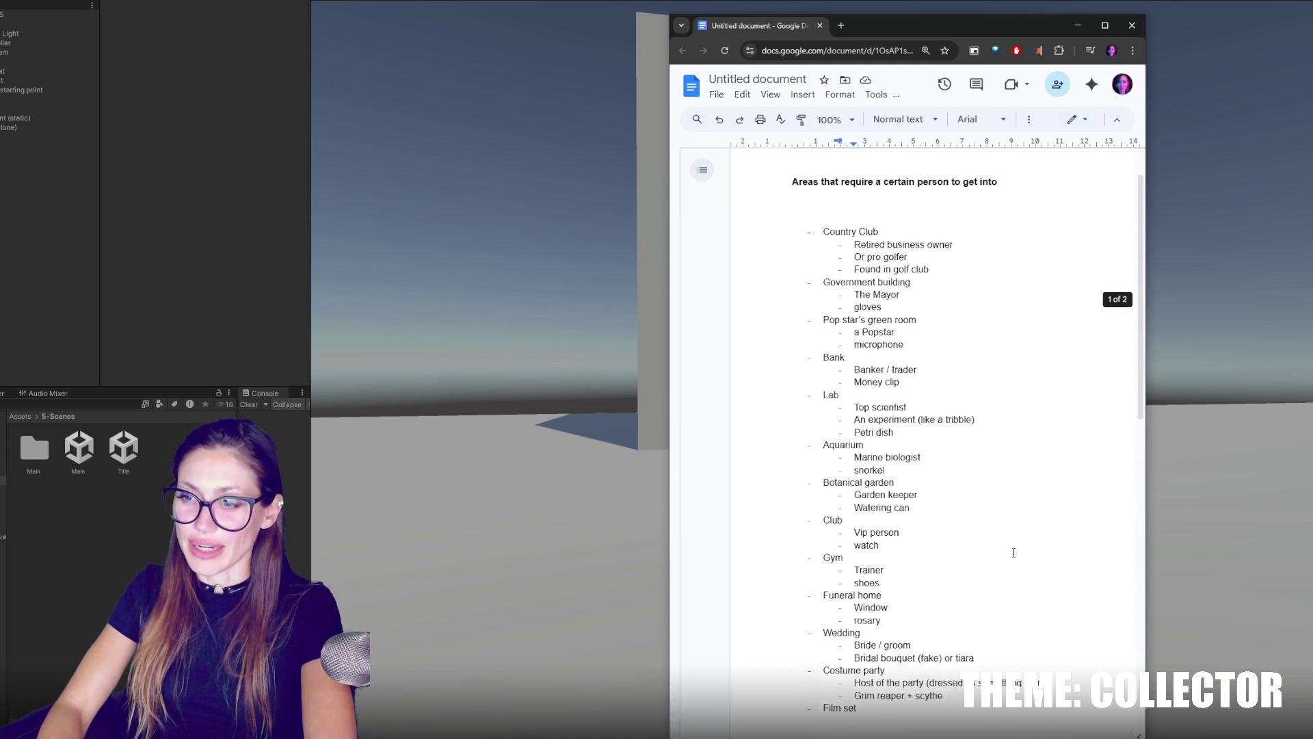
pyautogui.scroll(-5, 1014, 552)
pyautogui.scroll(5, 999, 527)
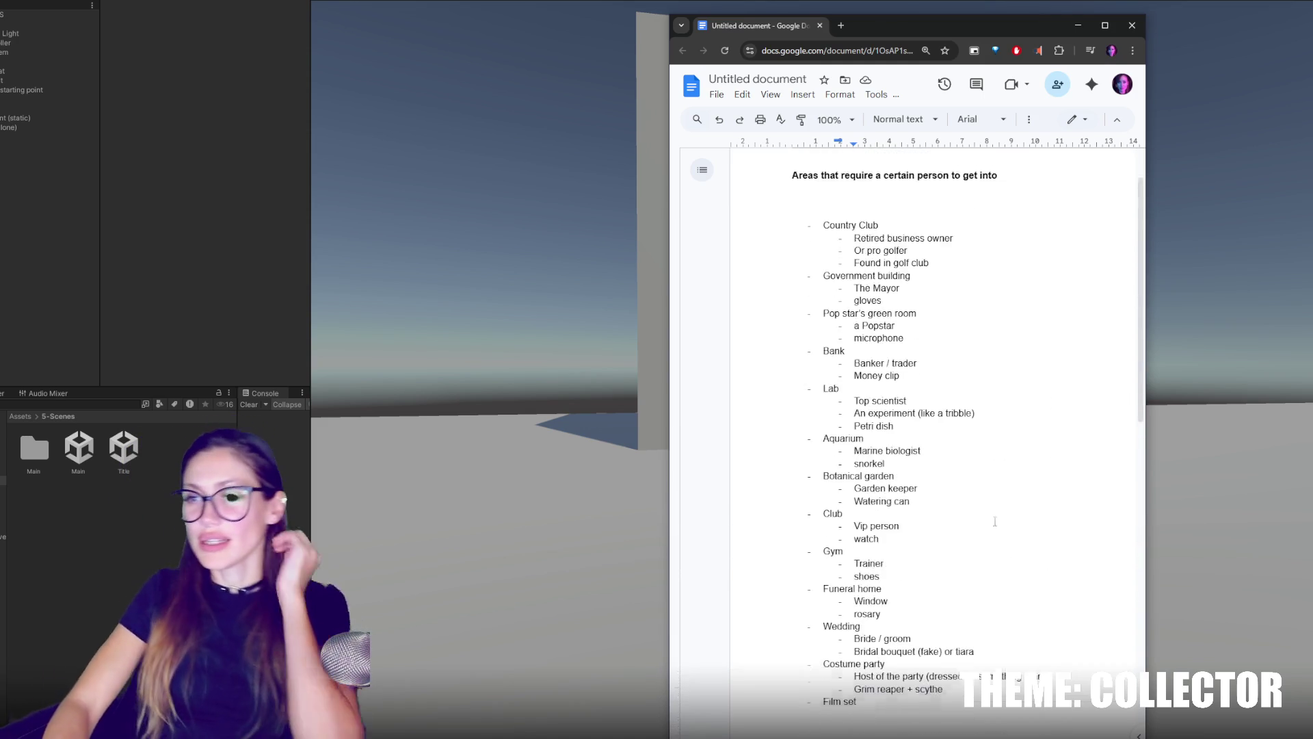
pyautogui.scroll(-6, 999, 516)
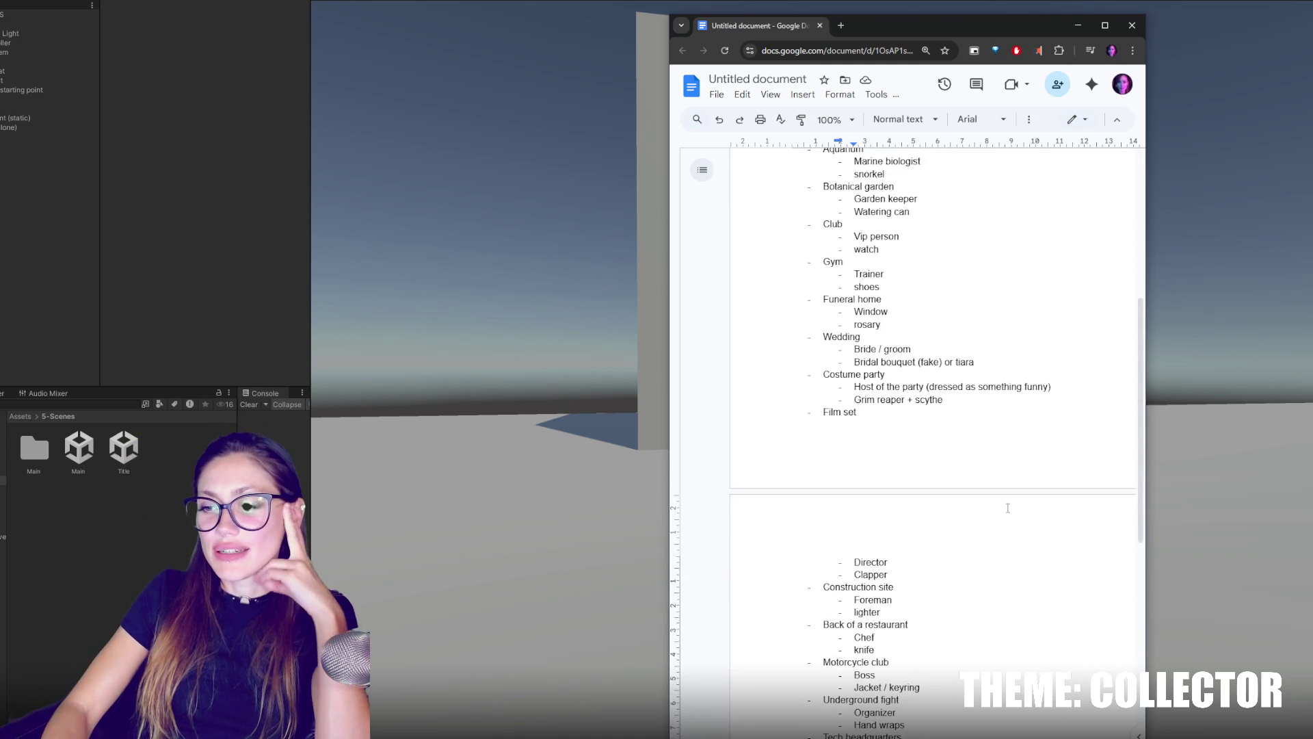
pyautogui.scroll(5, 923, 512)
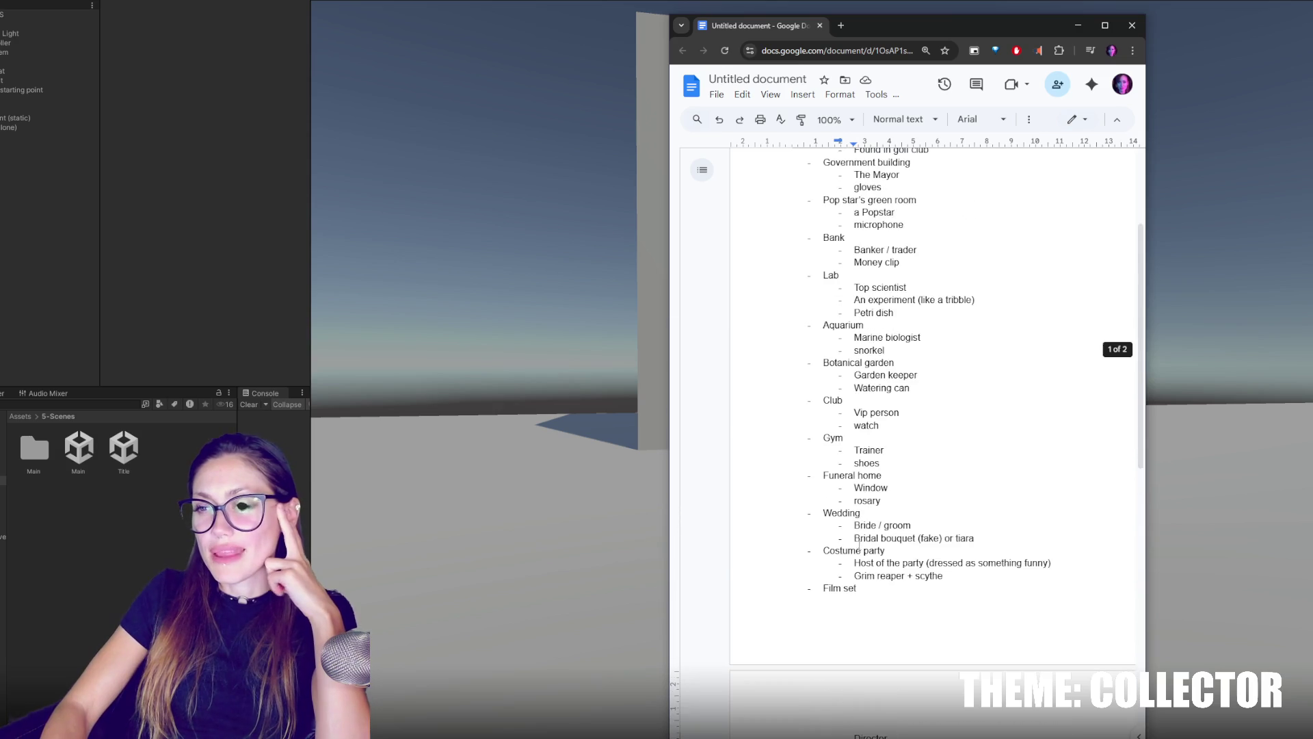
pyautogui.scroll(1, 837, 513)
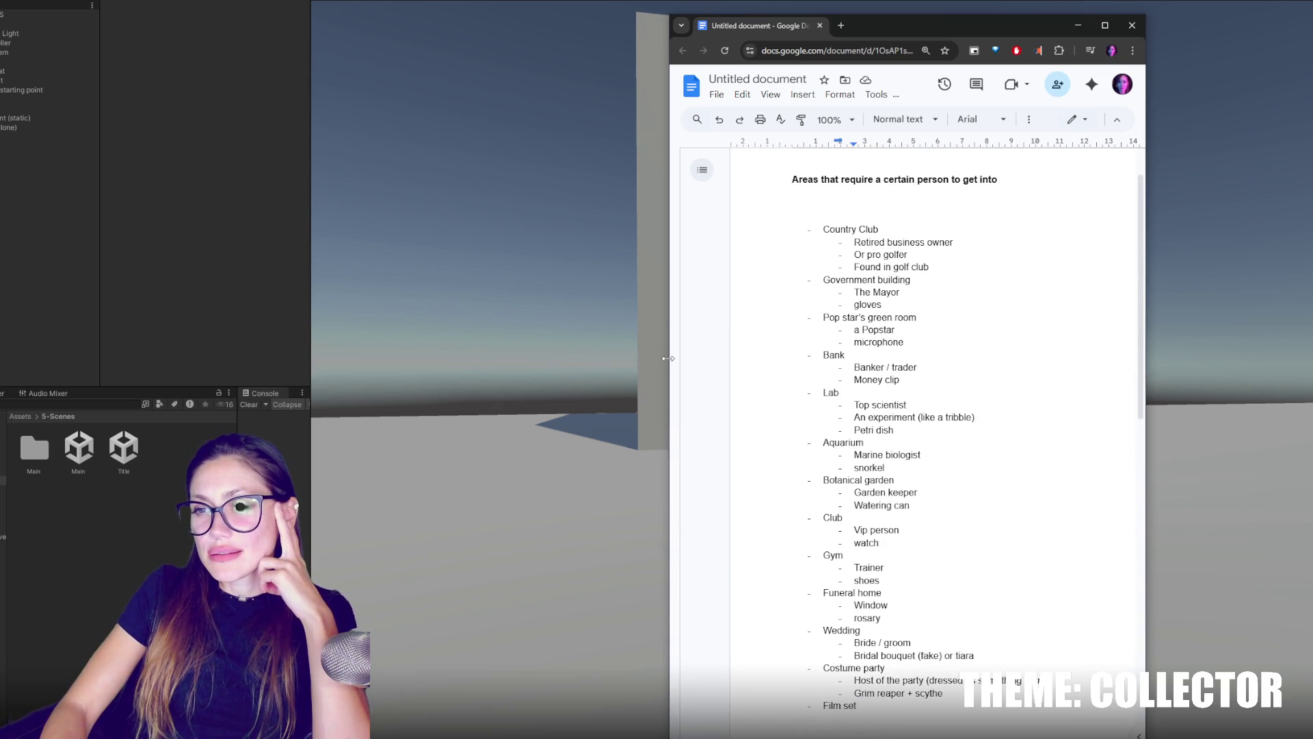
pyautogui.moveTo(669, 358); pyautogui.dragTo(432, 359)
# Scroll through the widened document and place the cursor in the page 2 list.
pyautogui.scroll(-1, 924, 514)
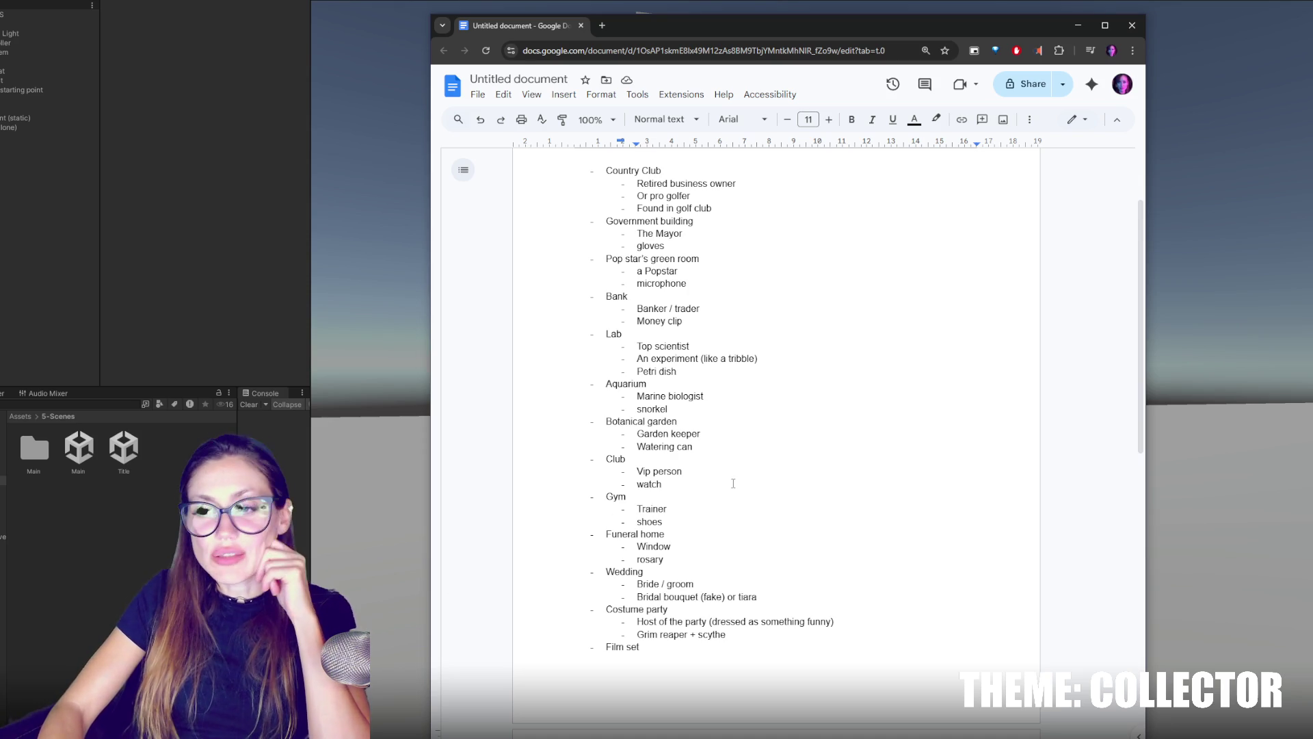
pyautogui.scroll(-4, 759, 482)
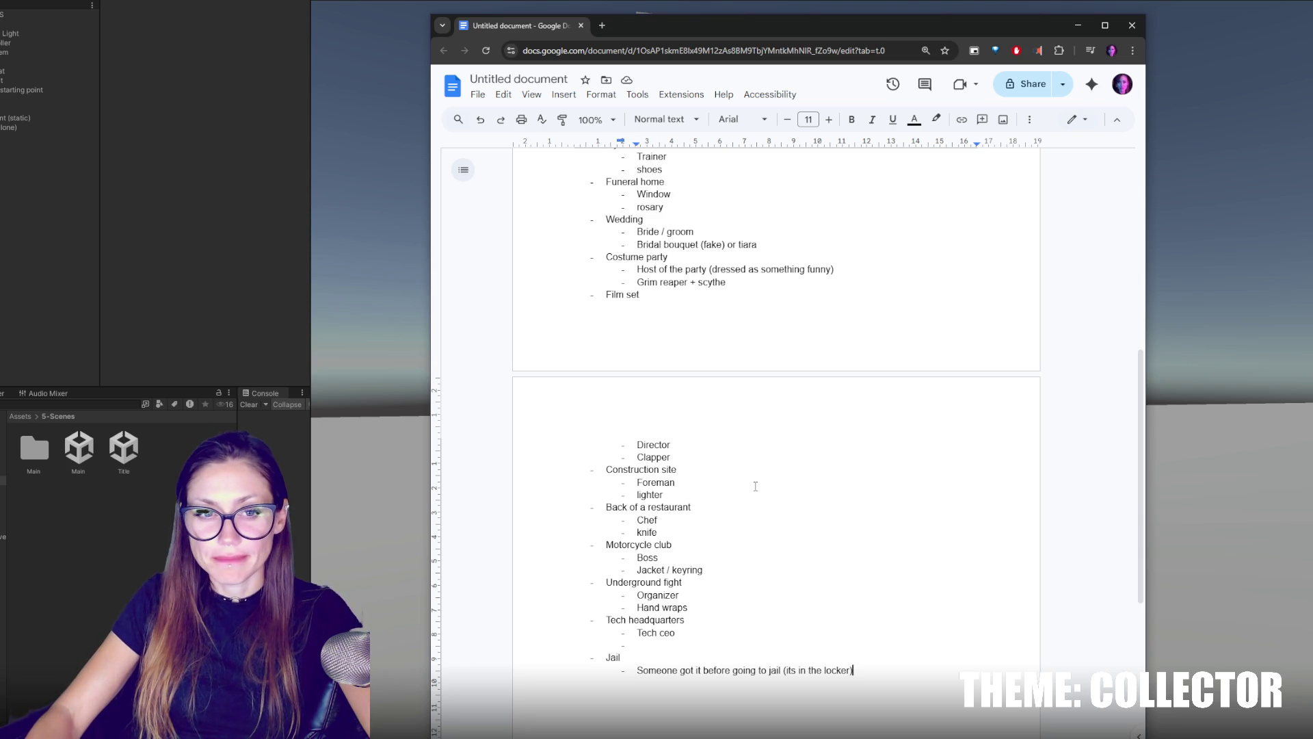
pyautogui.scroll(6, 1076, 185)
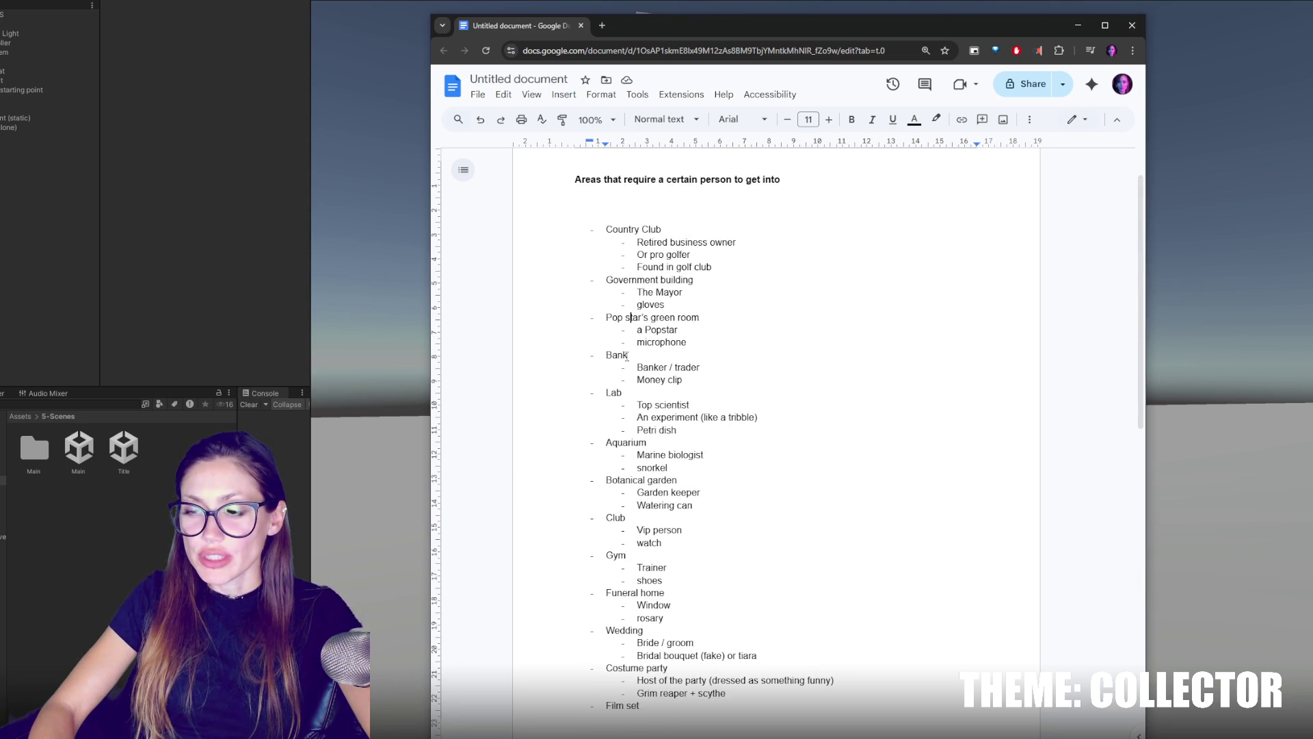
pyautogui.click(637, 468)
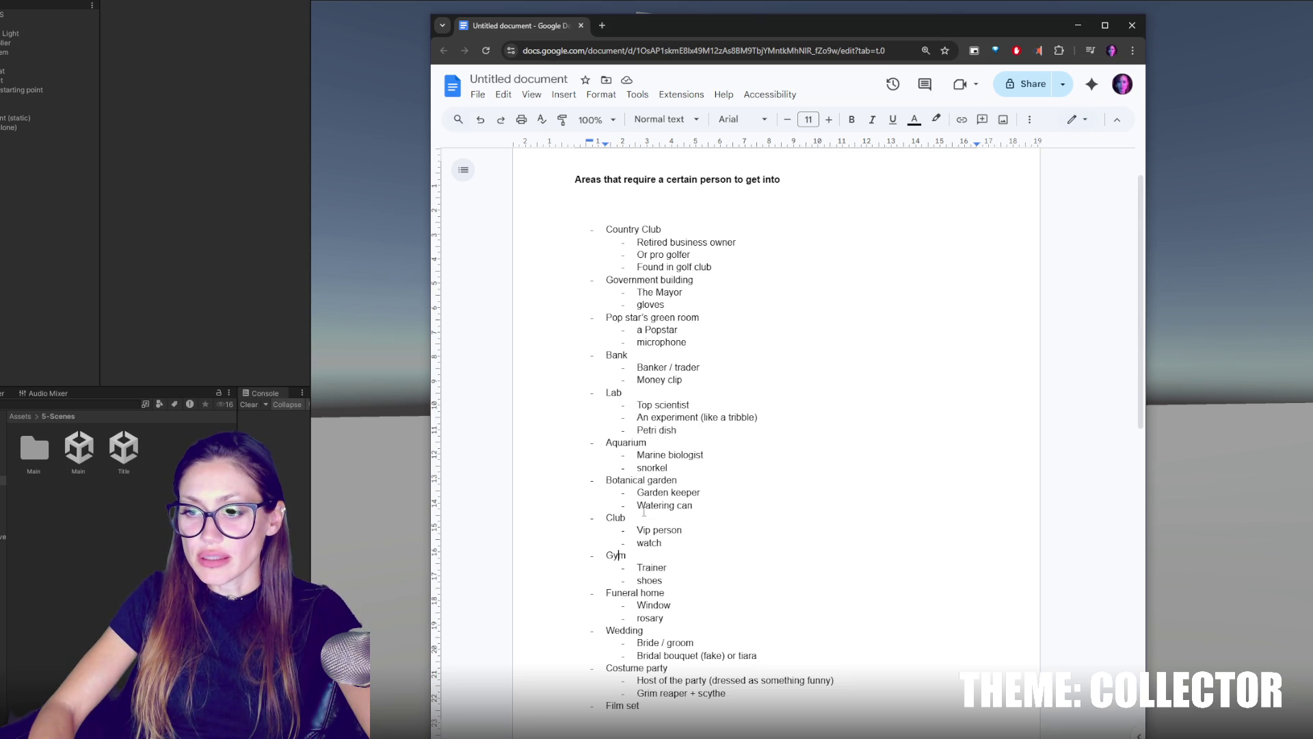
pyautogui.scroll(-2, 622, 525)
pyautogui.click(631, 551)
pyautogui.scroll(-5, 644, 531)
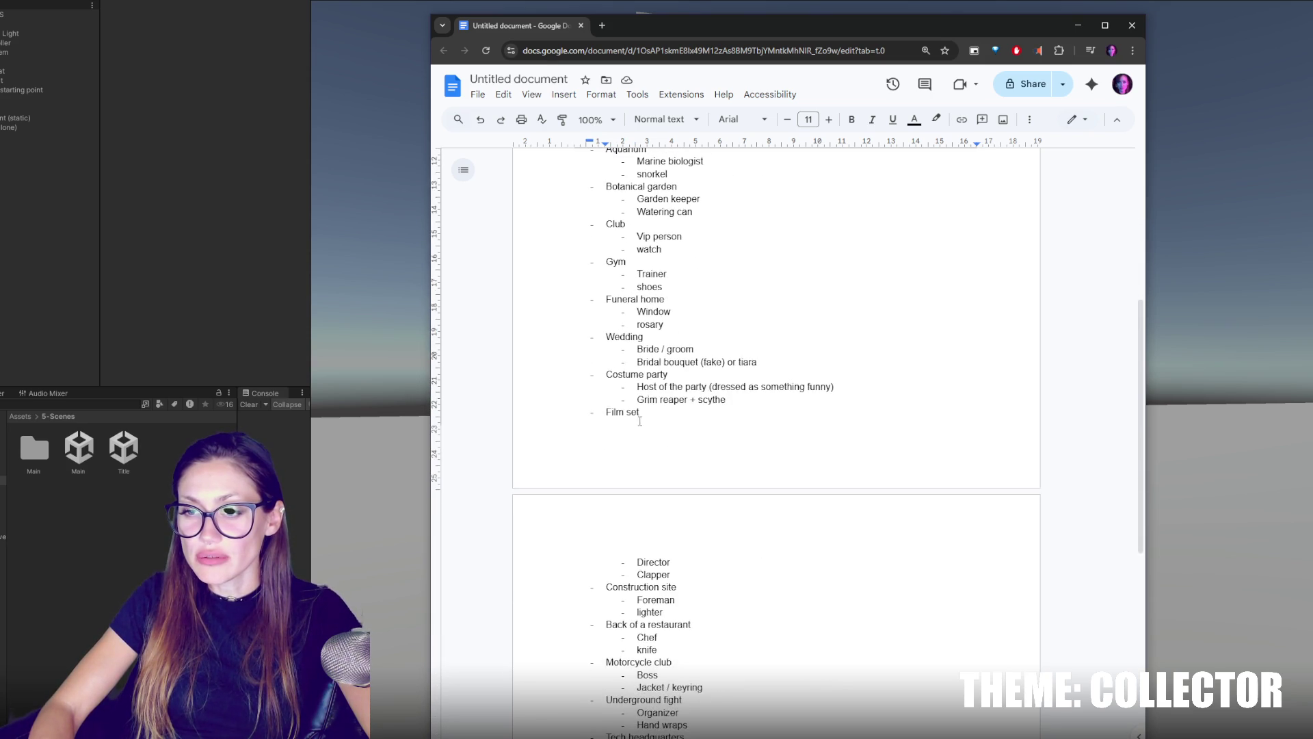
pyautogui.click(627, 448)
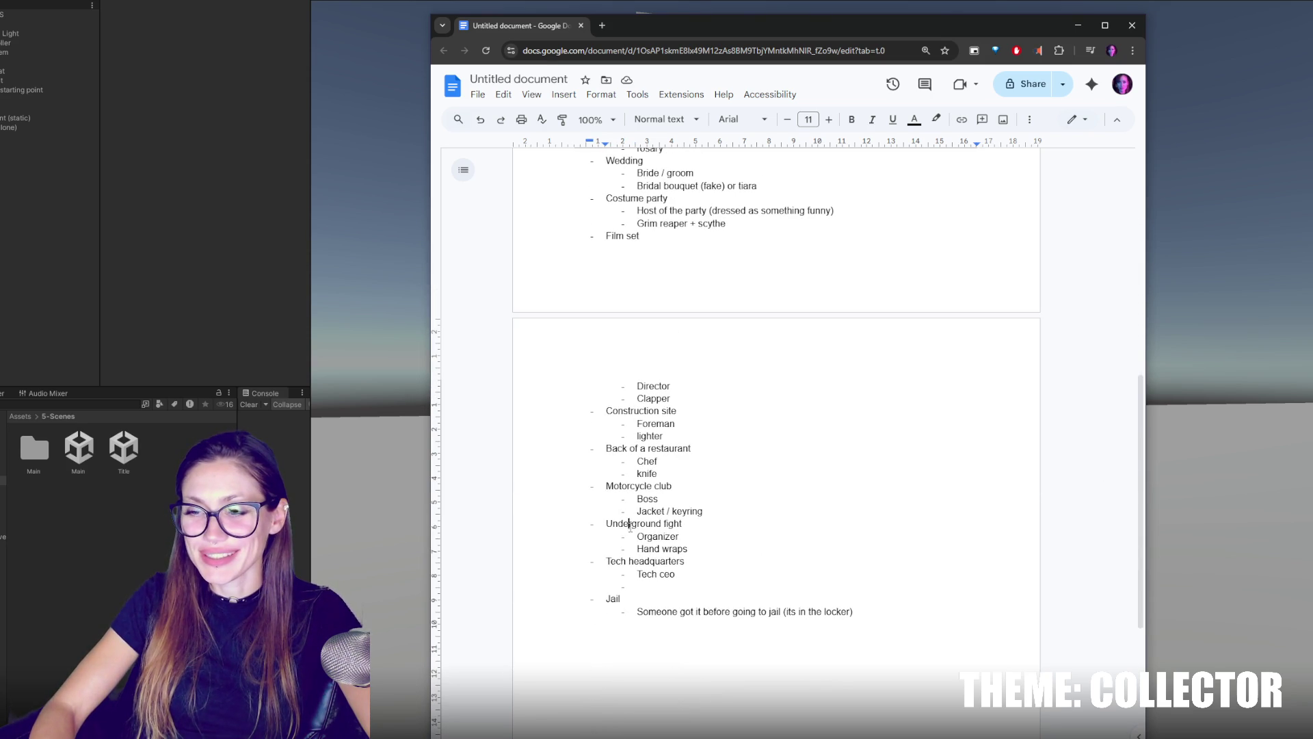
# Insert blank lines above Tech headquarters and after the Motorcycle club items.
pyautogui.press('Home')
pyautogui.press('Return')
pyautogui.press('Up')
pyautogui.press('BackSpace')
pyautogui.press('Return')
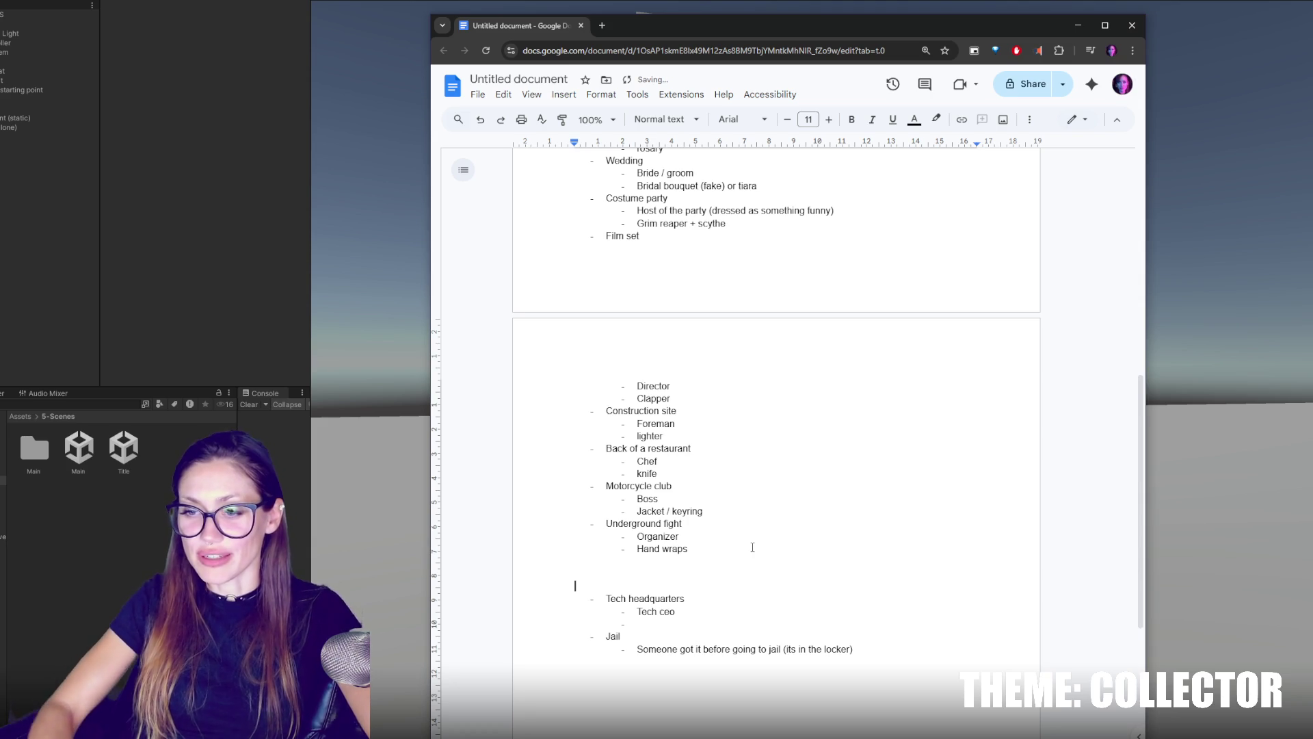
pyautogui.click(727, 513)
pyautogui.press('Return')
pyautogui.press('Return')
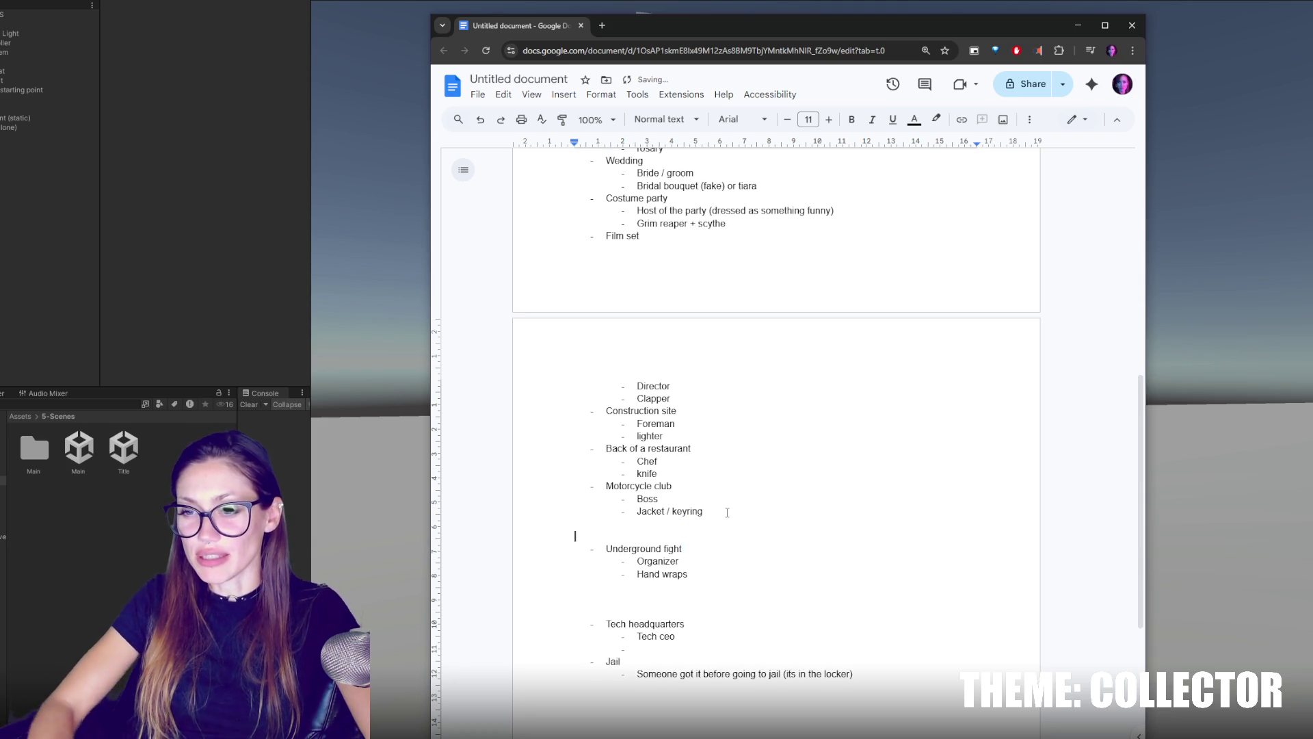
# Move the Back of a restaurant block to below Hand wraps.
pyautogui.scroll(2, 727, 512)
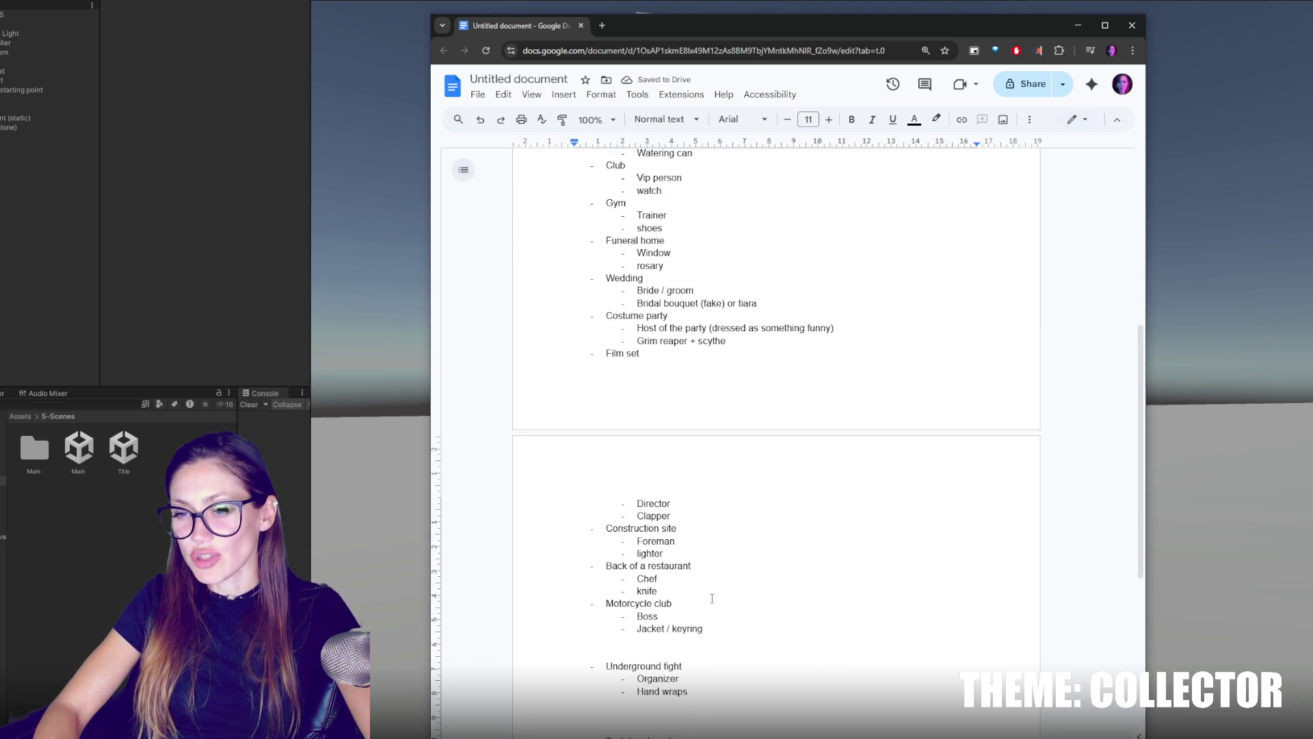
pyautogui.click(728, 566)
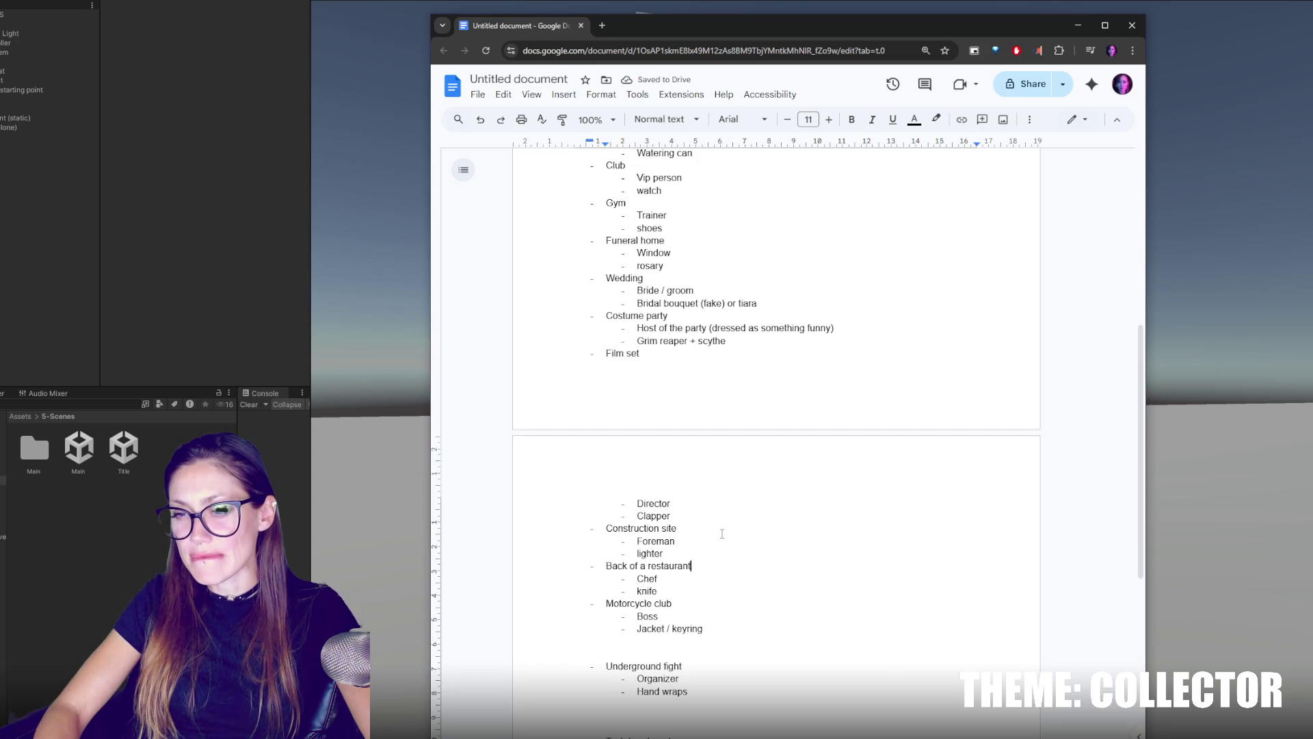
pyautogui.moveTo(708, 594); pyautogui.dragTo(708, 556)
pyautogui.press('BackSpace')
pyautogui.scroll(-1, 684, 588)
pyautogui.click(653, 620)
pyautogui.hotkey('ctrl', 'z')
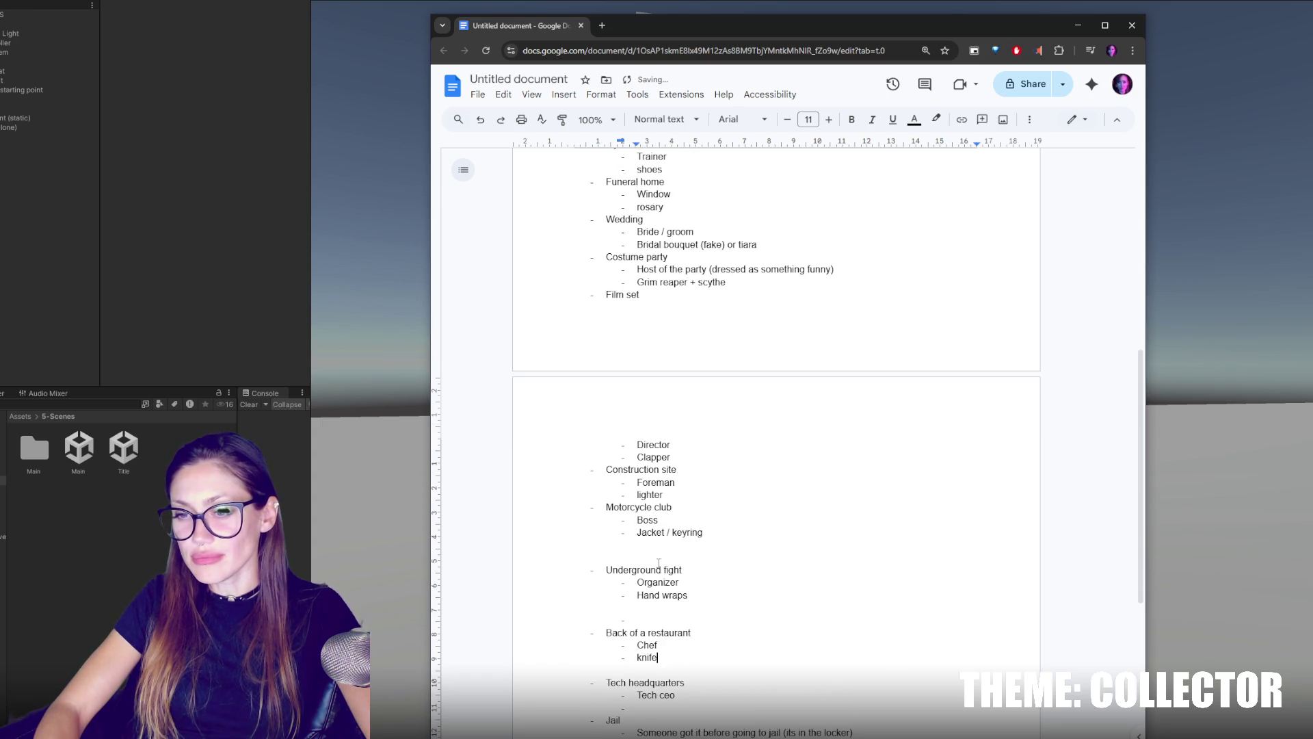
# Move the Film set block with Director and Clapper below Underground fight.
pyautogui.moveTo(684, 490); pyautogui.dragTo(606, 294)
pyautogui.click(686, 496)
pyautogui.press('BackSpace')
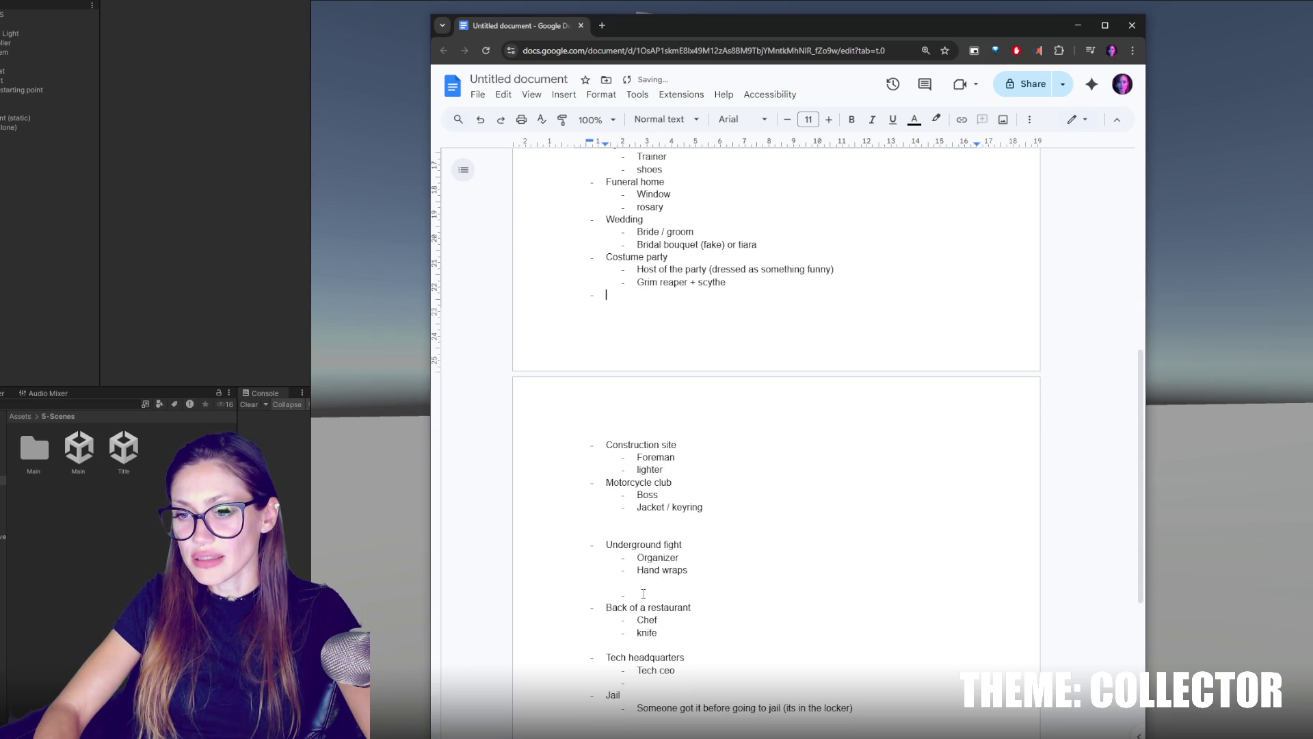
pyautogui.click(632, 587)
pyautogui.press('Return')
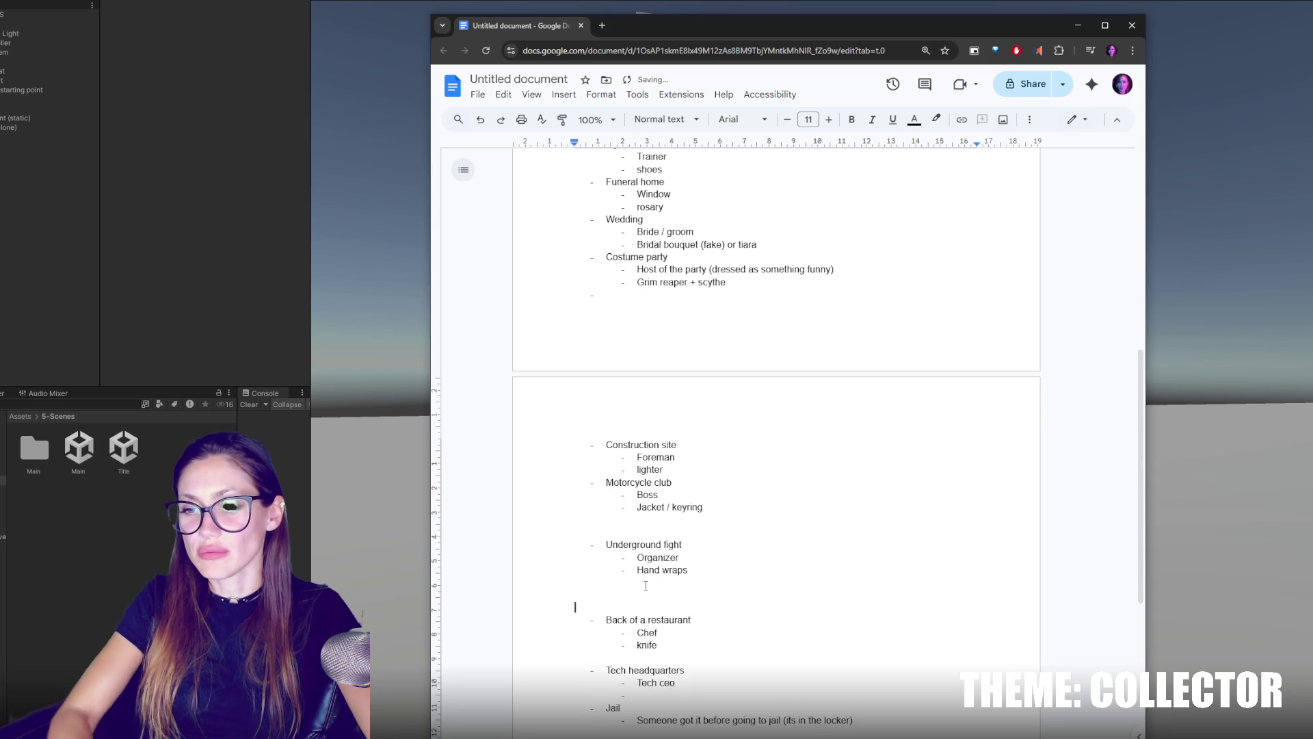
pyautogui.hotkey('ctrl', 'z')
pyautogui.scroll(2, 684, 479)
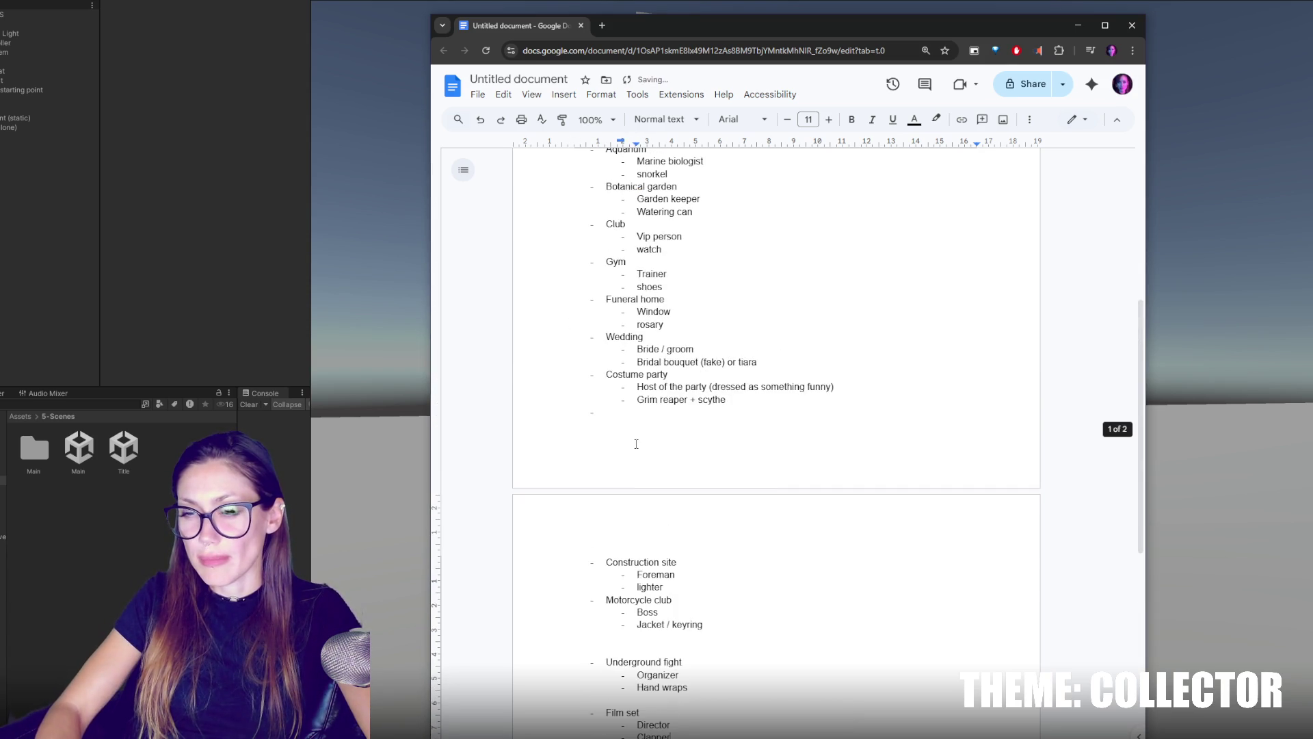
pyautogui.click(631, 412)
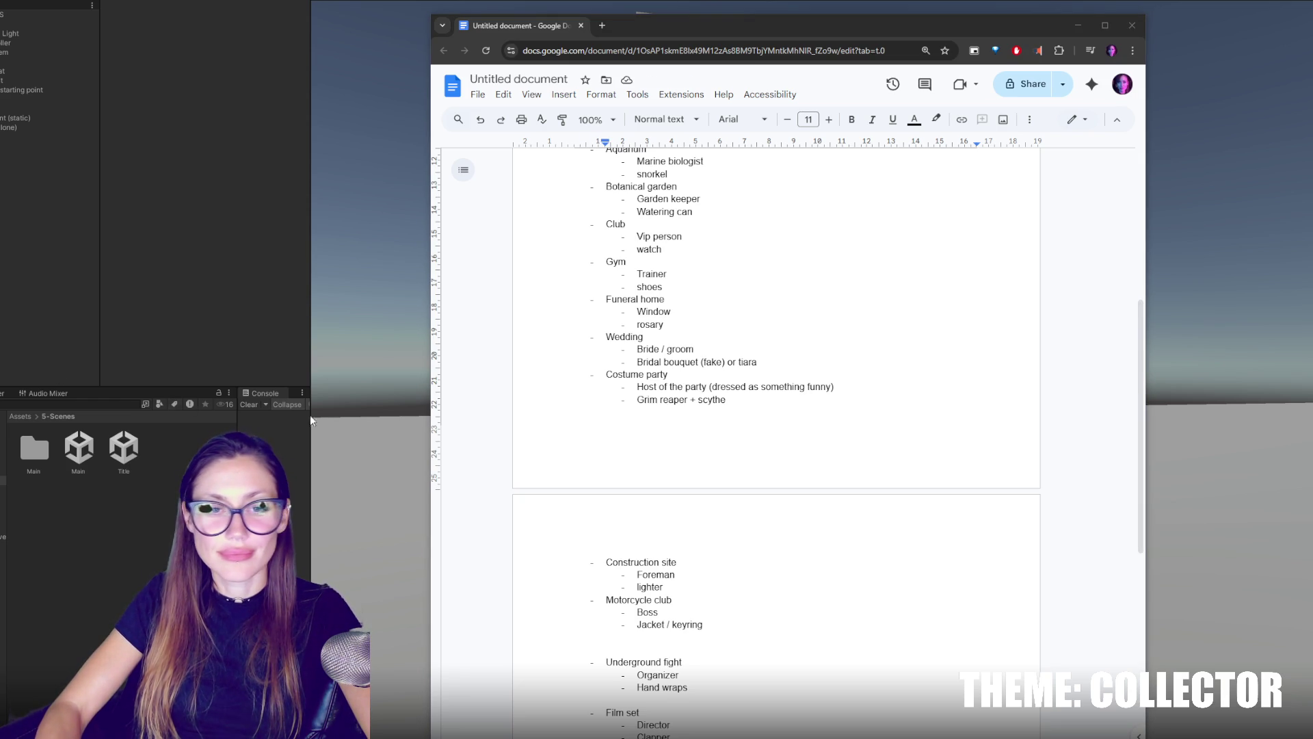
# Insert a blank, unbulleted separator line after the Wedding items.
pyautogui.click(802, 345)
pyautogui.click(768, 365)
pyautogui.press('Return')
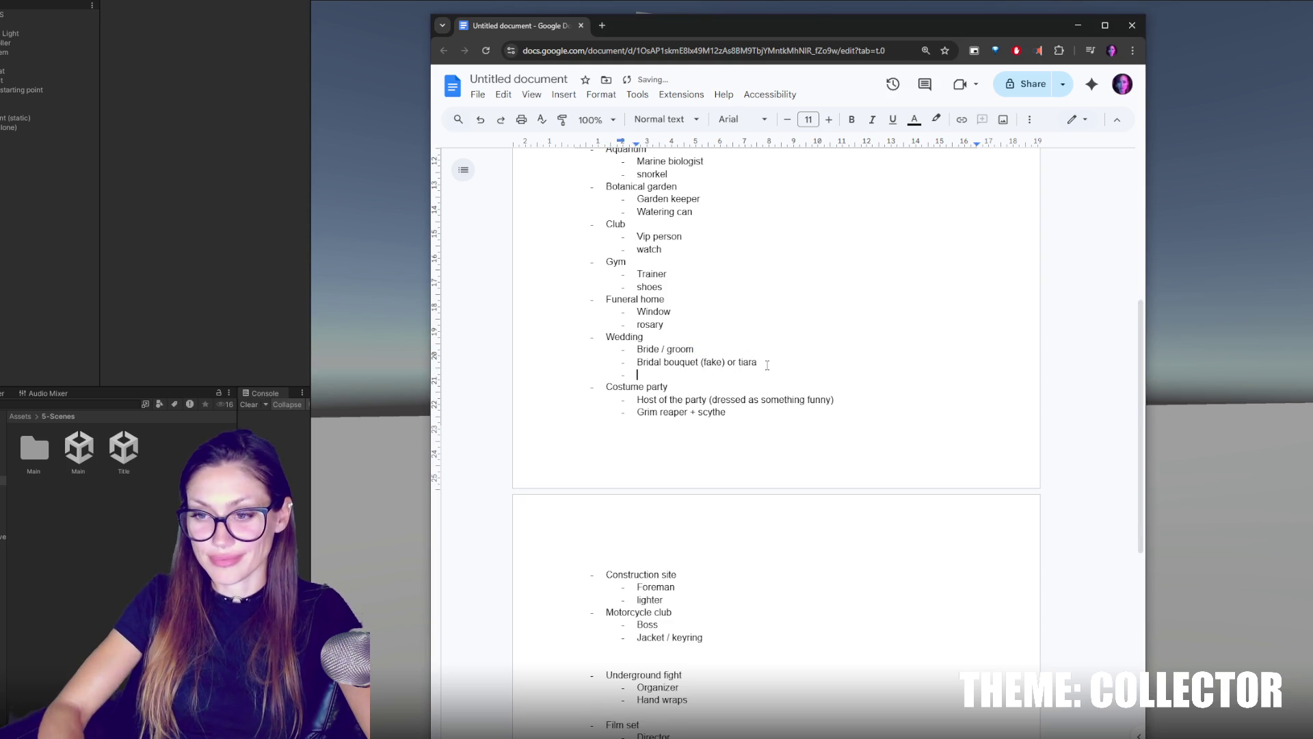
pyautogui.press('BackSpace')
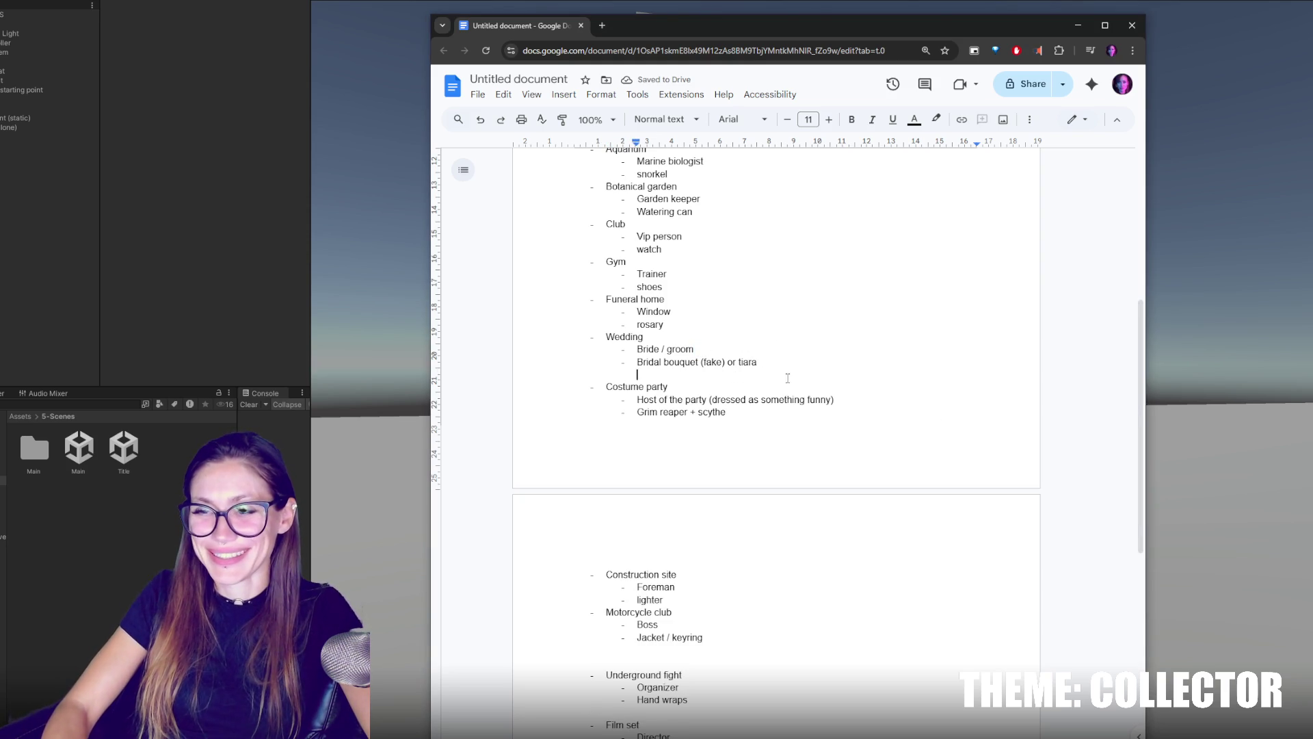
# Select the Underground fight, Motorcycle club, Construction site and Costume party lines in turn.
pyautogui.scroll(-2, 770, 357)
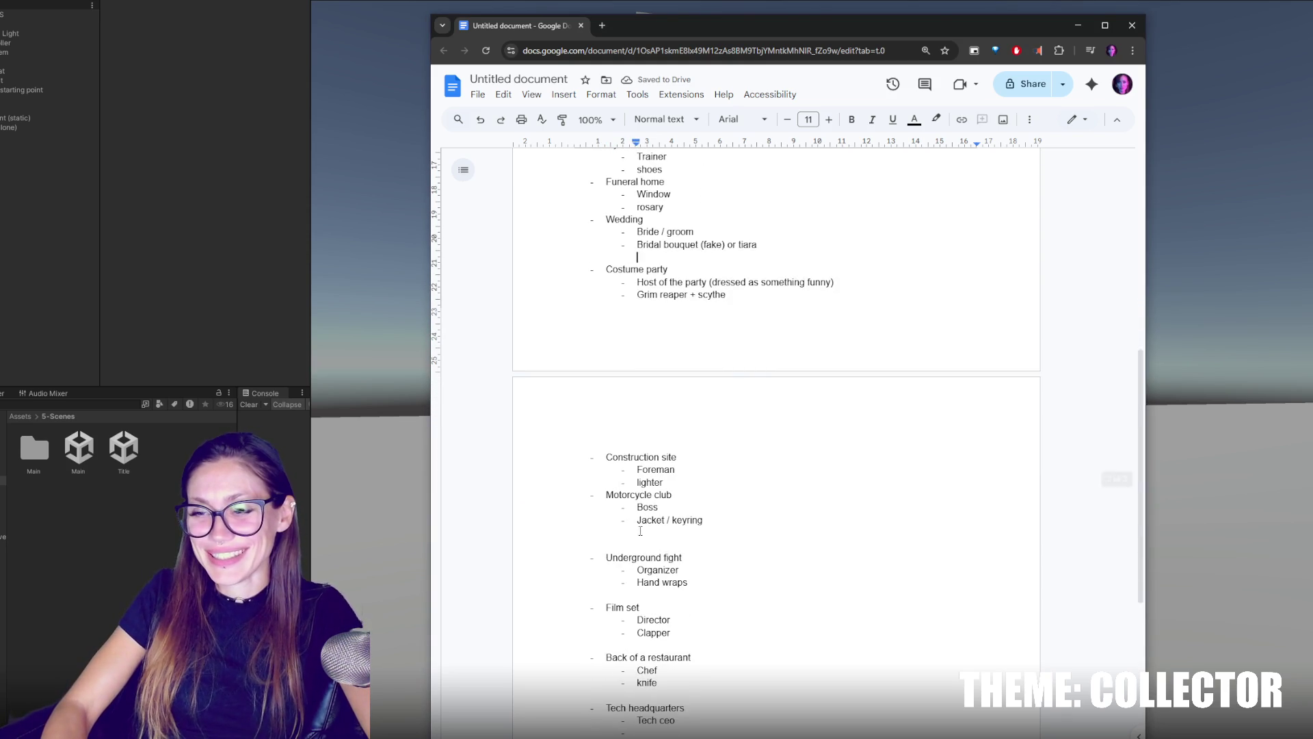
pyautogui.tripleClick(656, 557)
pyautogui.tripleClick(637, 495)
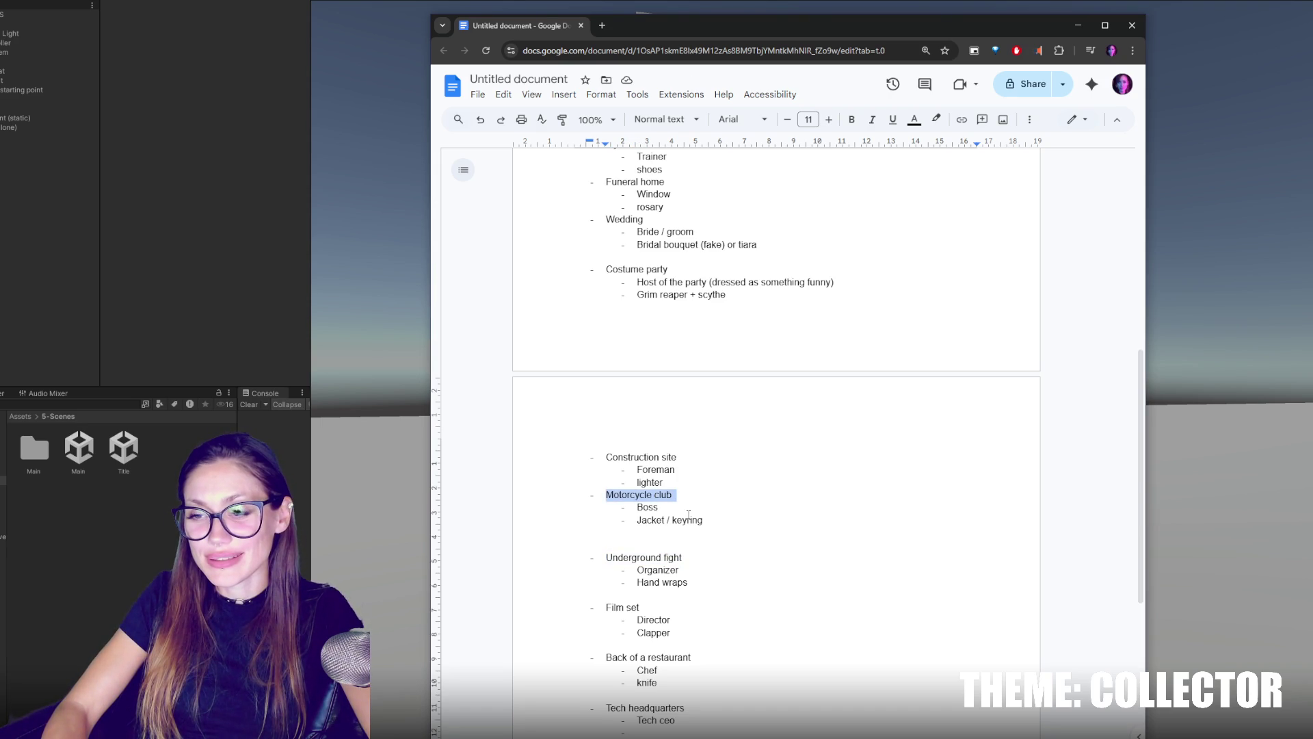
pyautogui.tripleClick(636, 457)
pyautogui.doubleClick(624, 270)
pyautogui.click(623, 270)
pyautogui.scroll(2, 624, 287)
# Insert a blank line after rosary to close the Funeral home group.
pyautogui.doubleClick(624, 337)
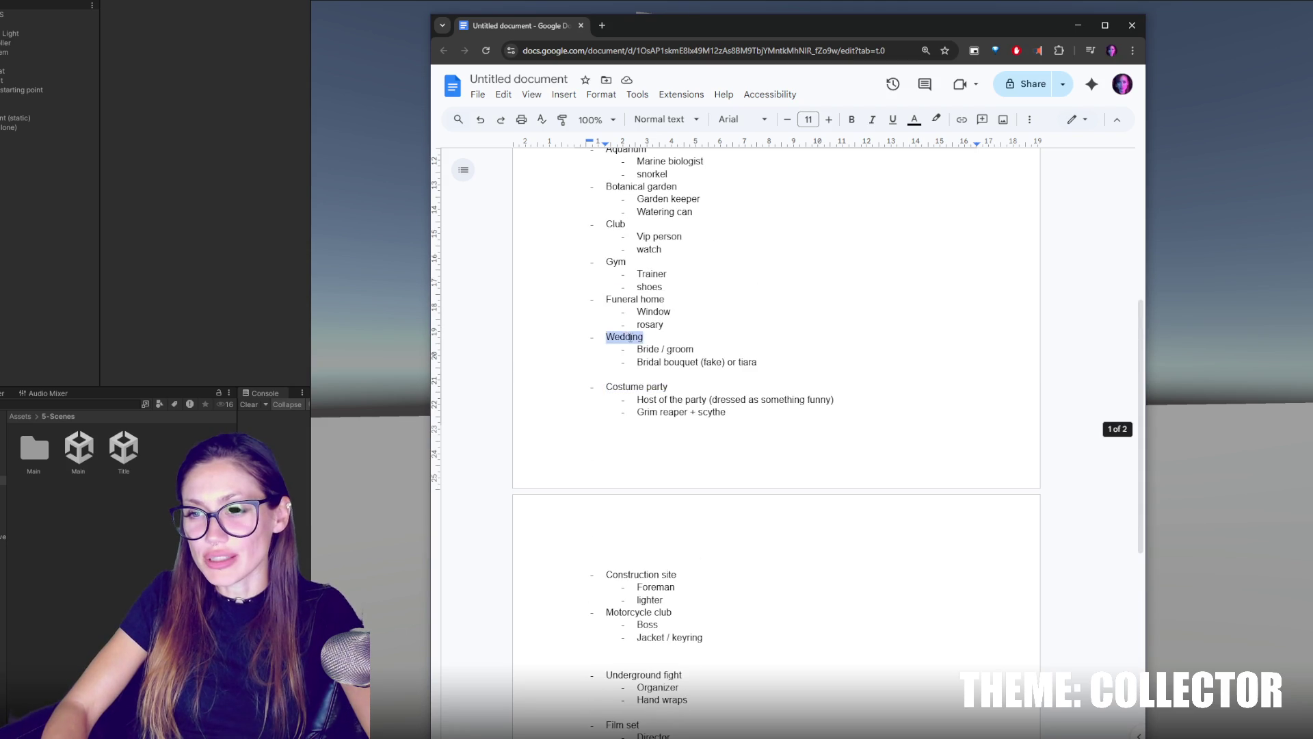
pyautogui.doubleClick(711, 325)
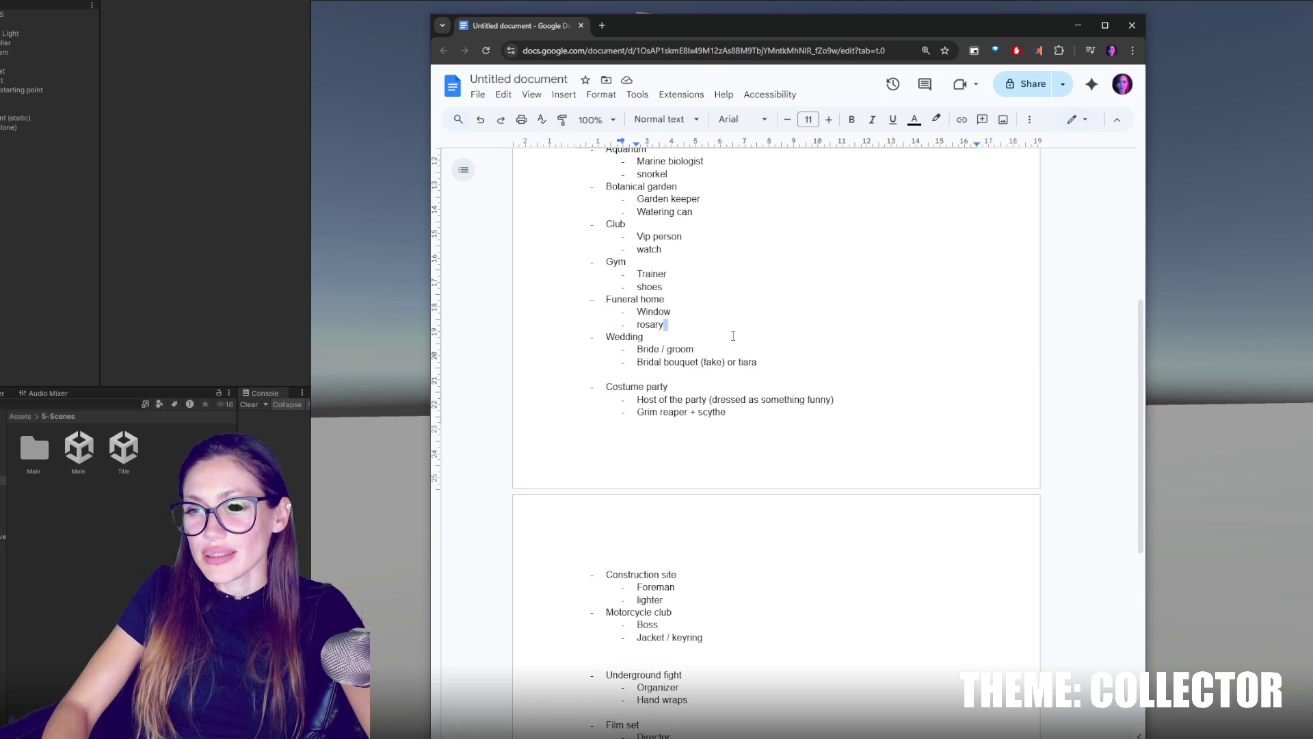
pyautogui.click(719, 335)
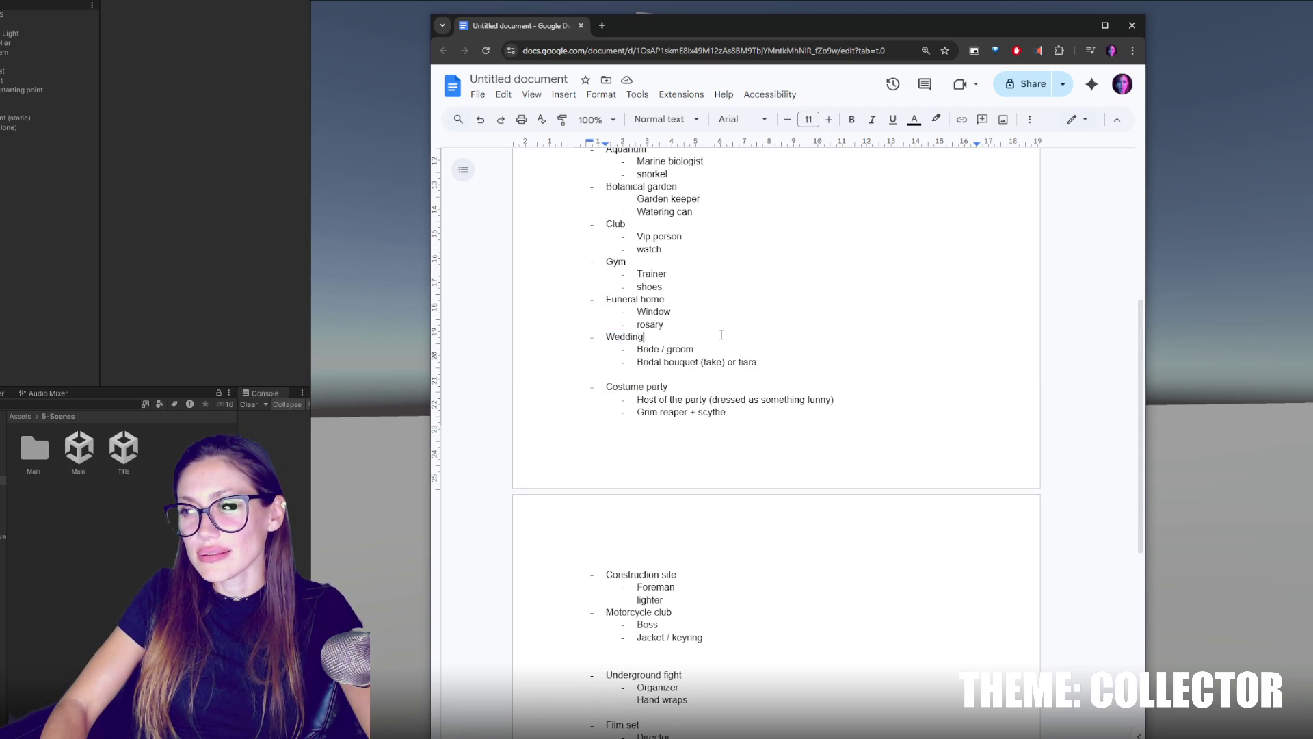
pyautogui.click(718, 326)
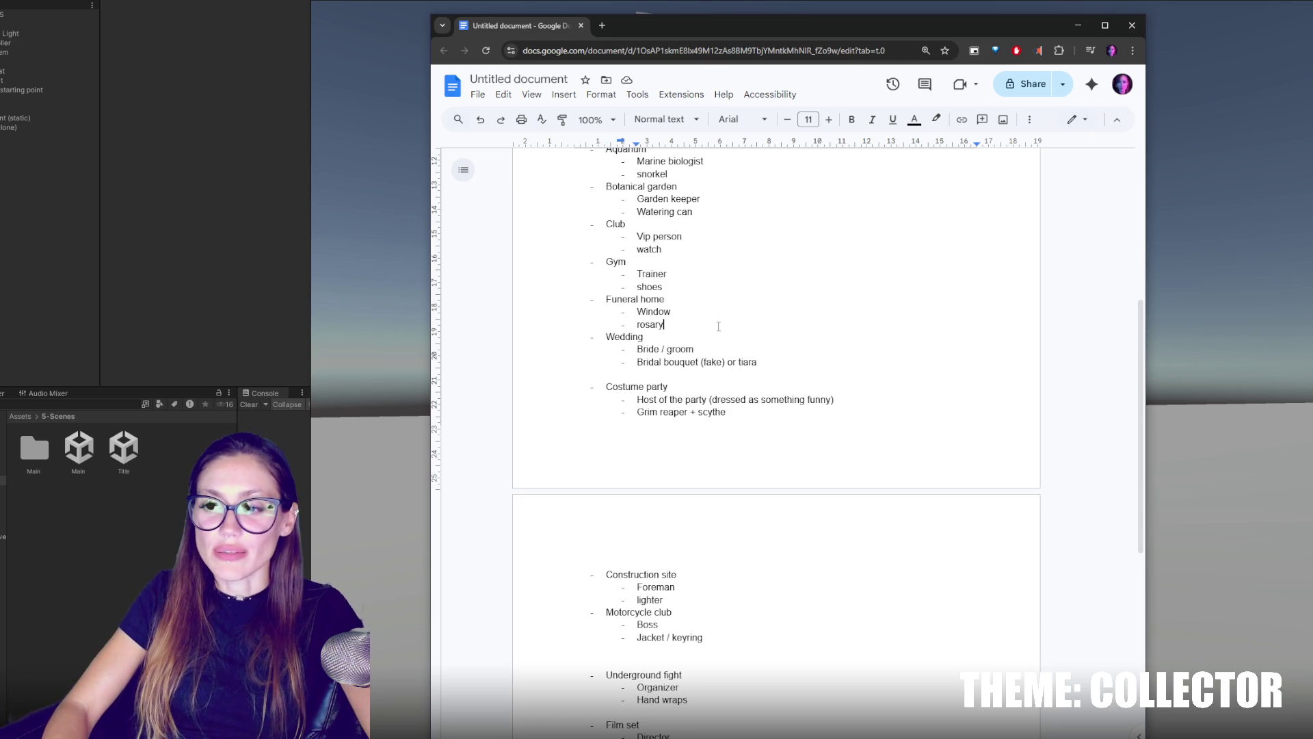
pyautogui.press('Return')
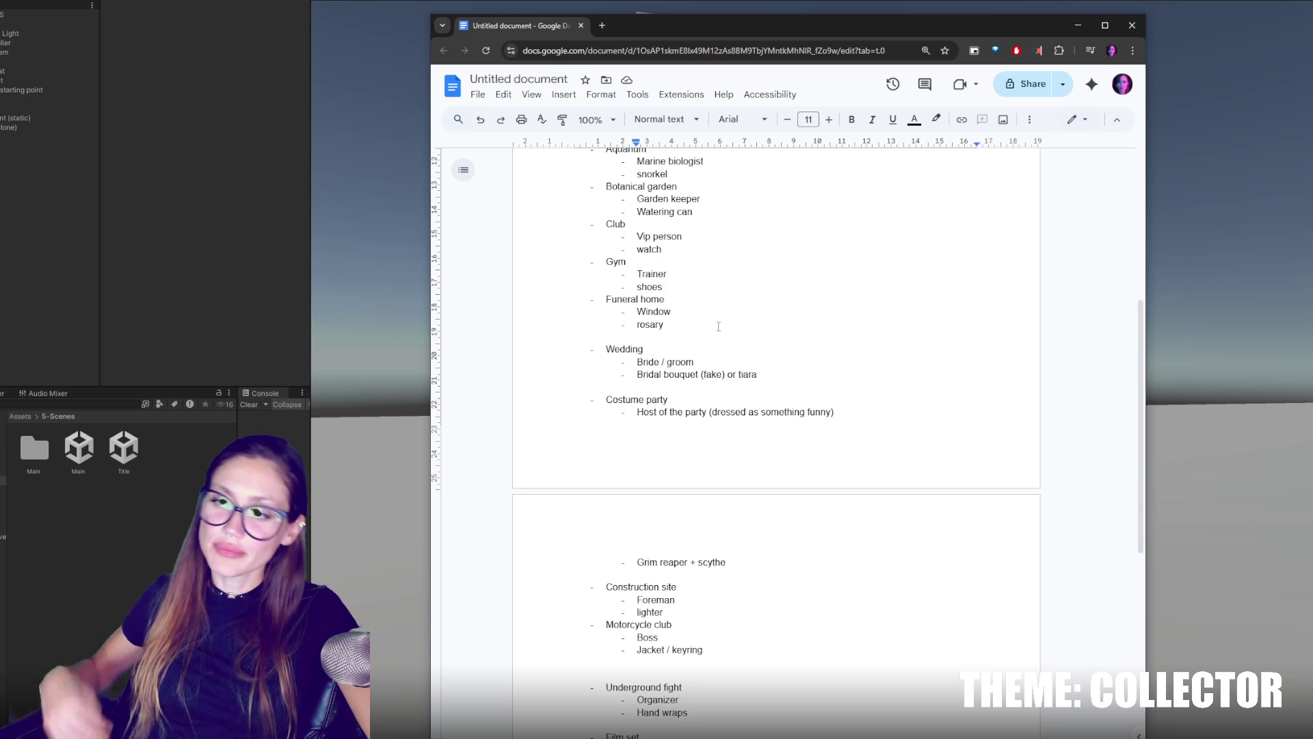
# Add blank lines after the Gym items and after Watch in Club.
pyautogui.click(682, 288)
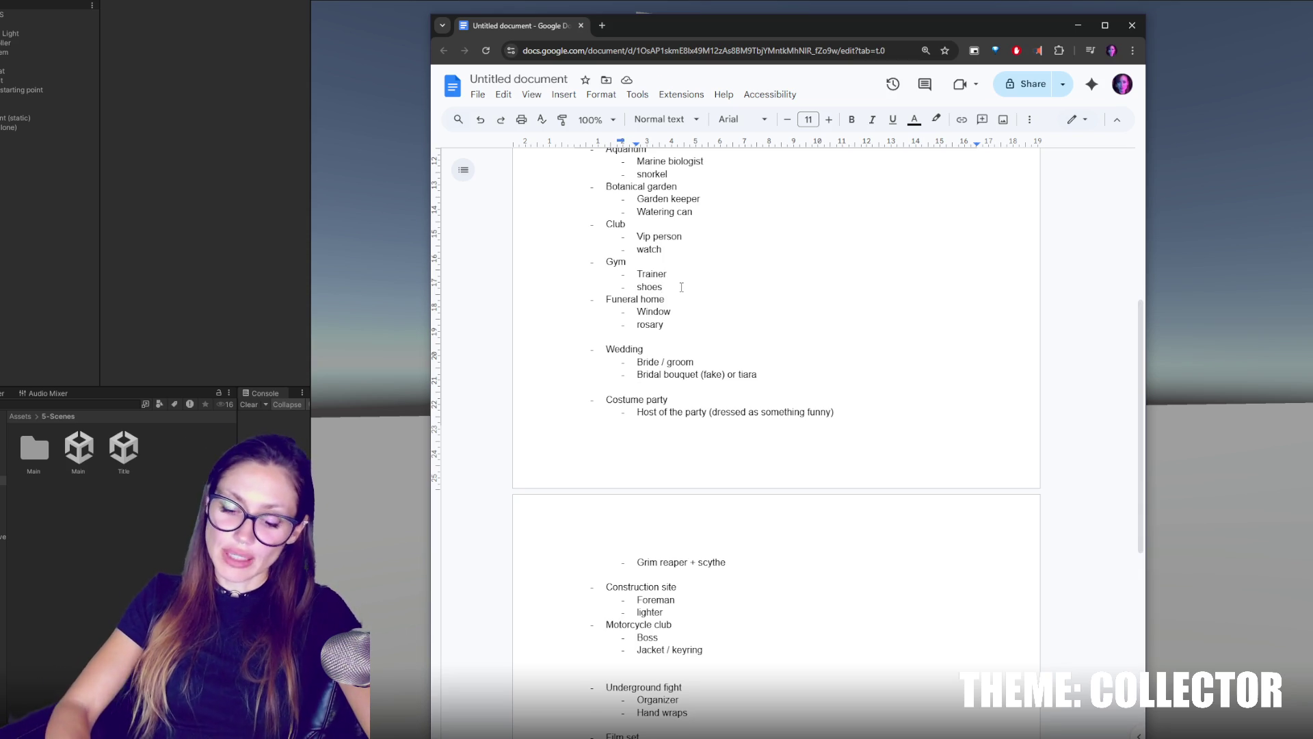
pyautogui.press('Return')
pyautogui.click(687, 251)
pyautogui.press('Return')
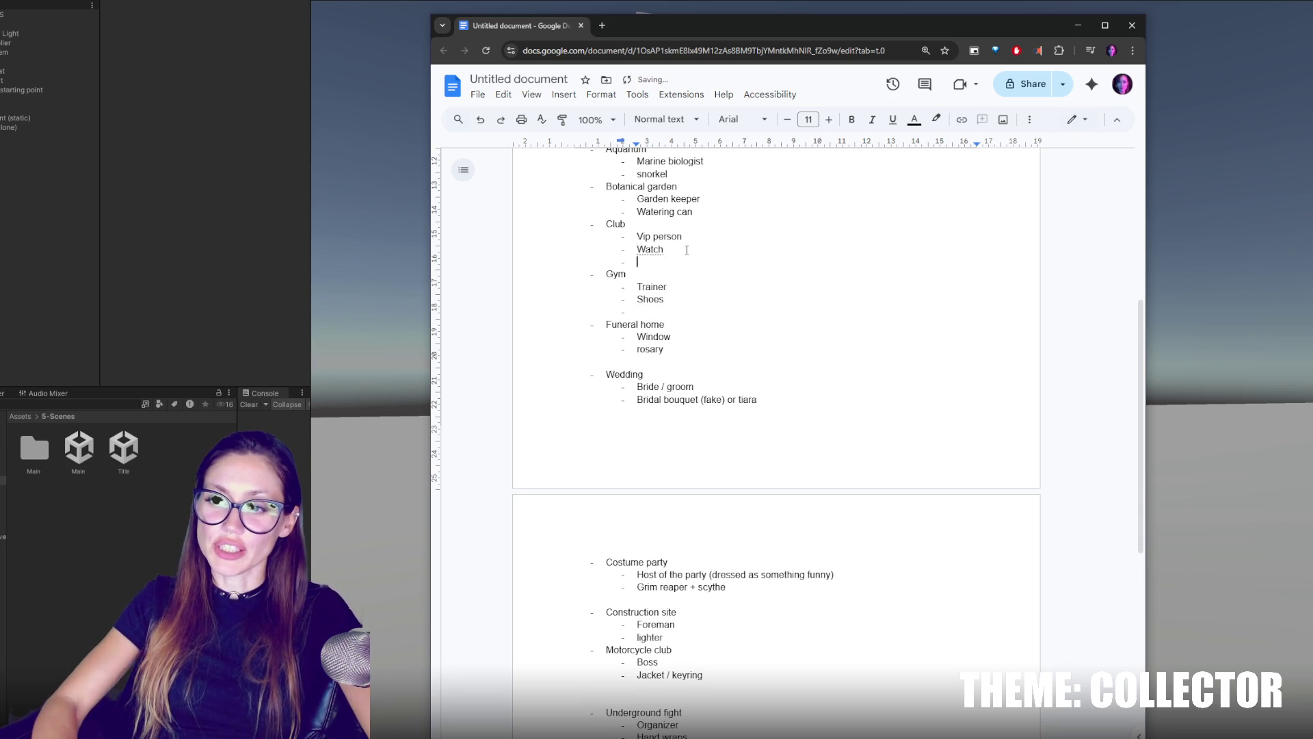
pyautogui.press('BackSpace')
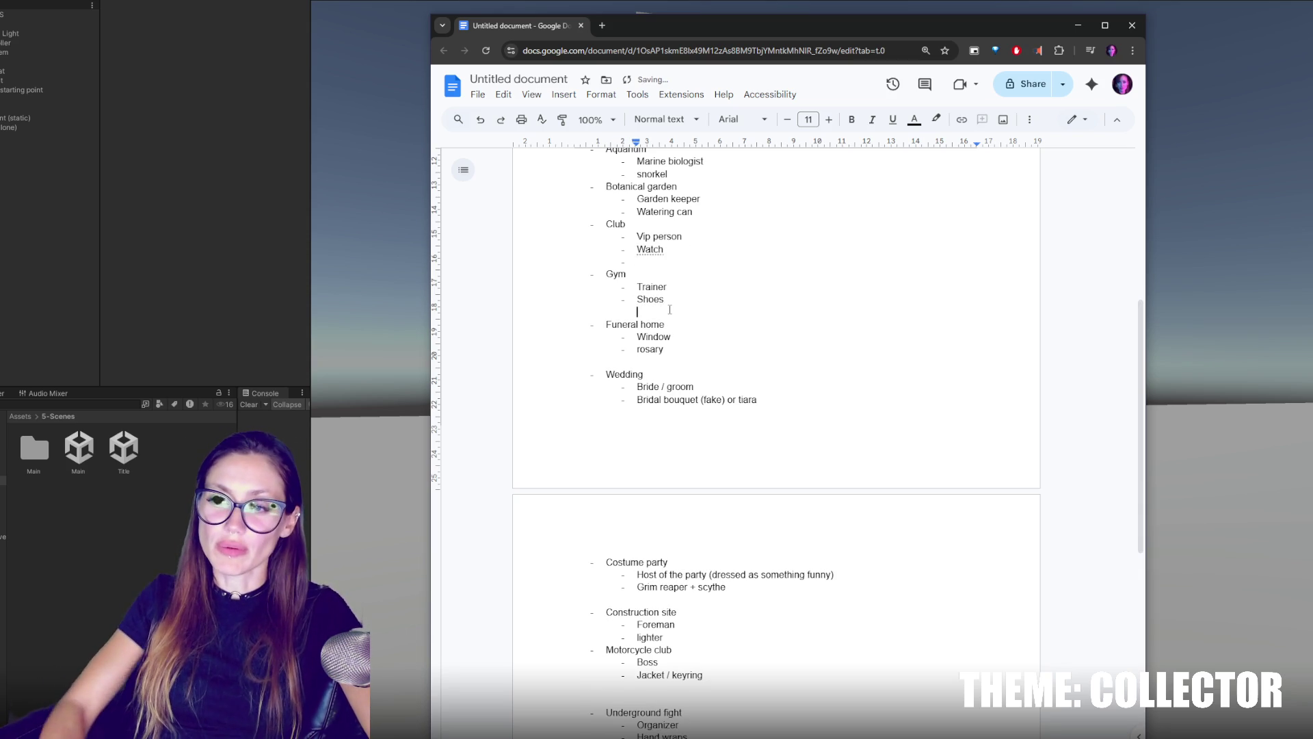
# Tidy the blank lines below Shoes and Watch, removing leftover dashes.
pyautogui.click(668, 301)
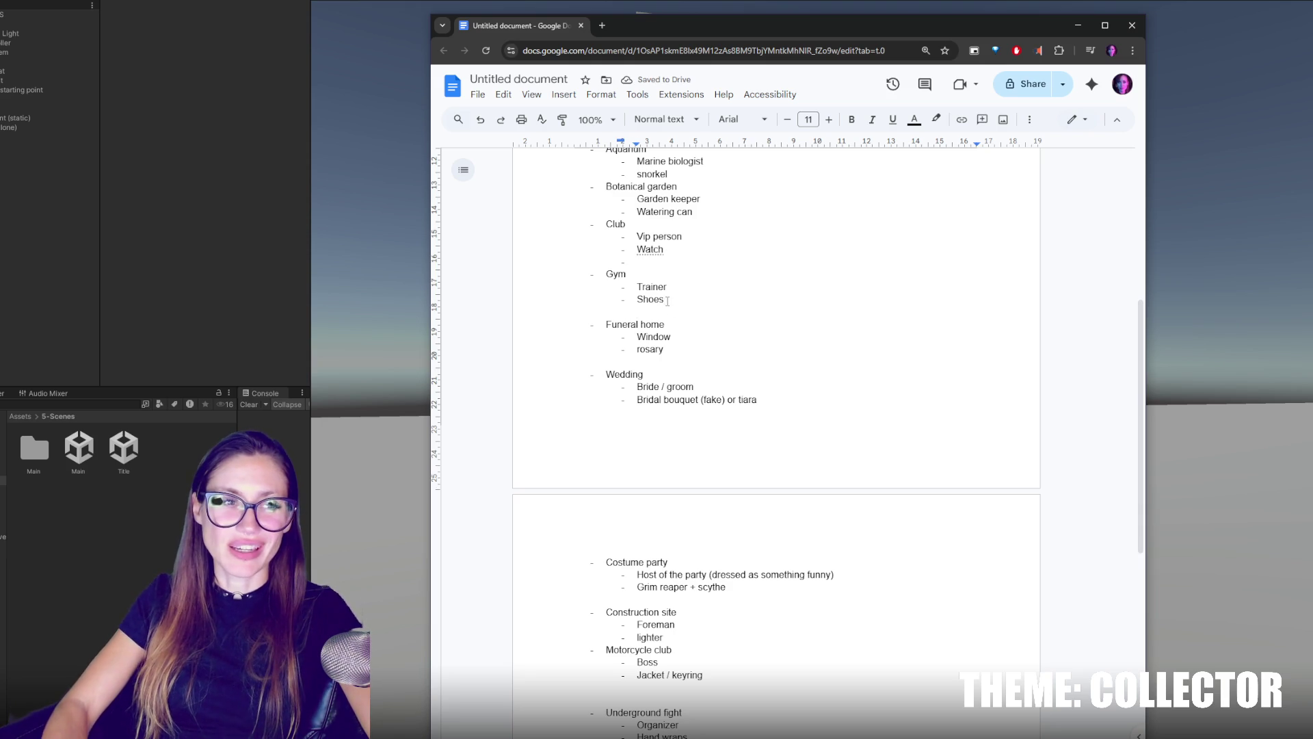
pyautogui.doubleClick(655, 301)
pyautogui.click(674, 310)
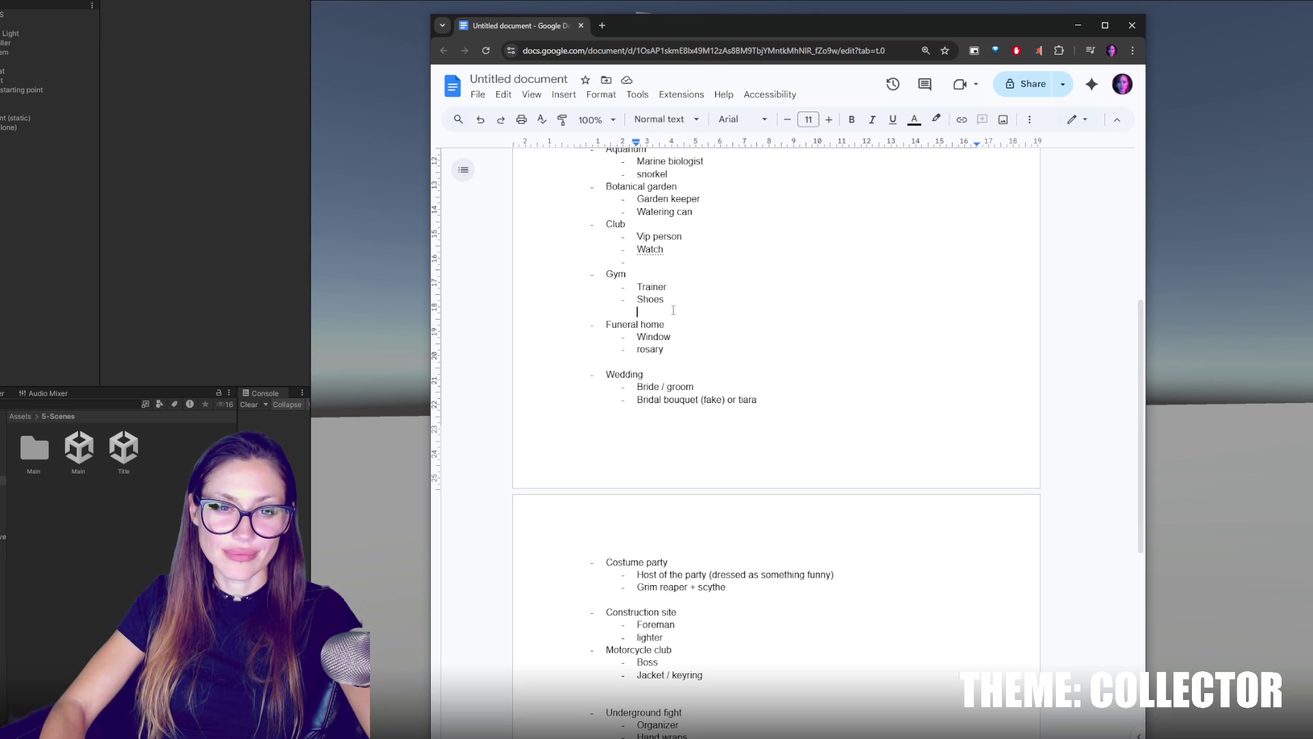
pyautogui.scroll(1, 673, 310)
pyautogui.click(663, 321)
pyautogui.press('BackSpace')
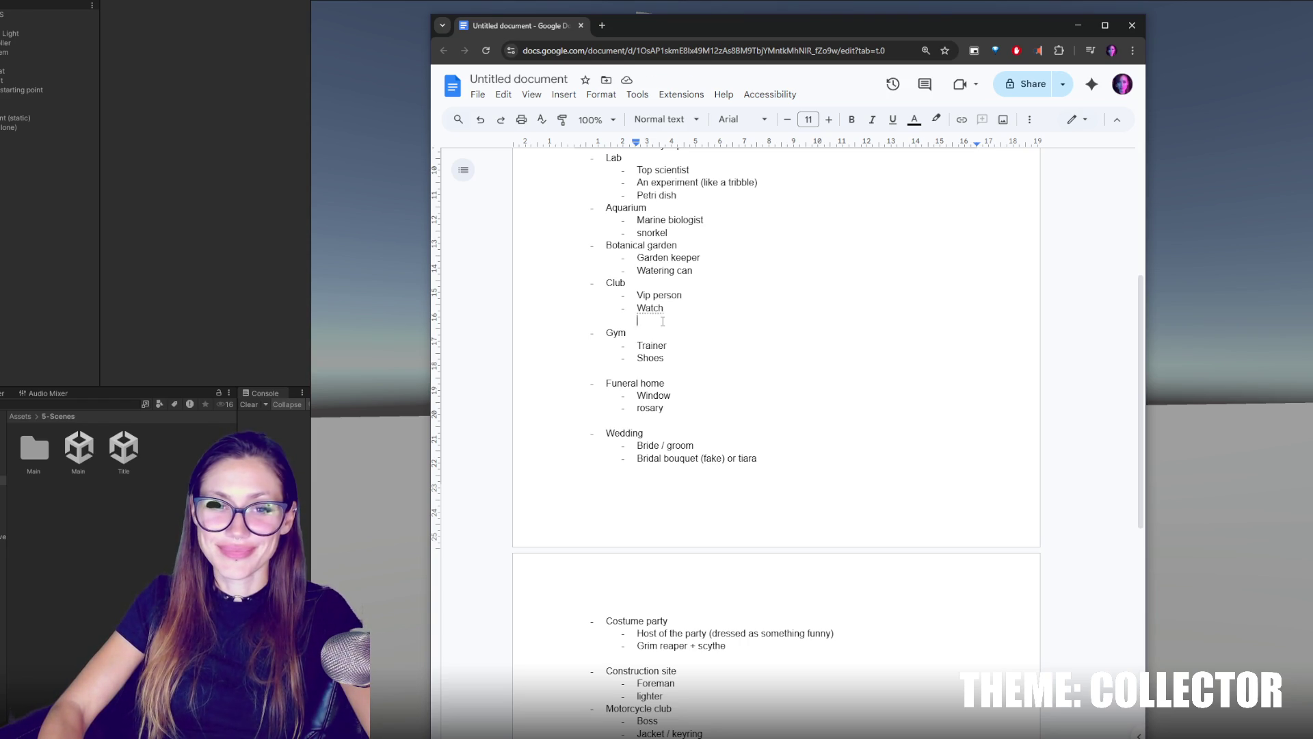
# Add dash-free blank lines after Watering can and after snorkel.
pyautogui.click(718, 272)
pyautogui.press('Return')
pyautogui.press('BackSpace')
pyautogui.click(776, 230)
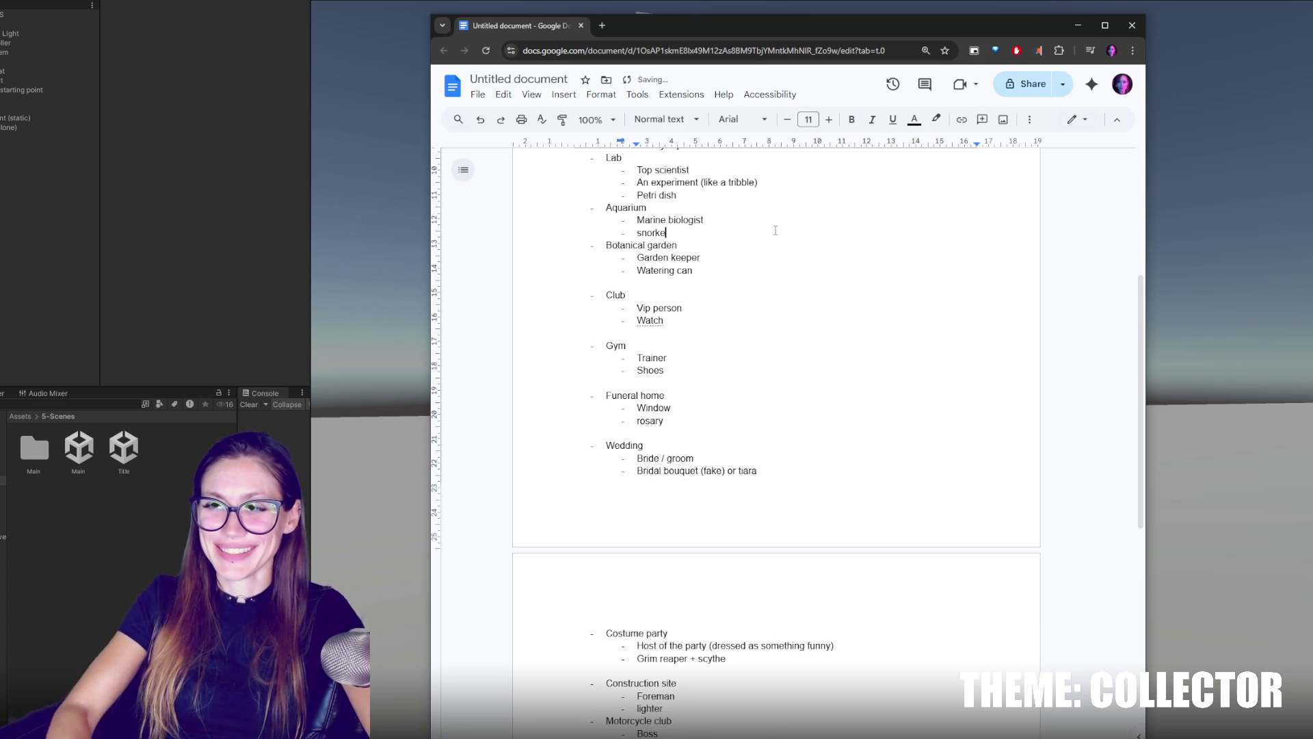
pyautogui.press('Return')
pyautogui.press('BackSpace')
# Correct 'snorke' to snorkel using the spelling suggestion.
pyautogui.click(652, 233)
pyautogui.click(653, 216)
pyautogui.click(733, 319)
# Add a blank line after Petri dish, then switch via Unity to the short location list.
pyautogui.scroll(2, 738, 305)
pyautogui.click(737, 307)
pyautogui.press('Return')
pyautogui.press('BackSpace')
pyautogui.scroll(1, 732, 311)
pyautogui.click(724, 314)
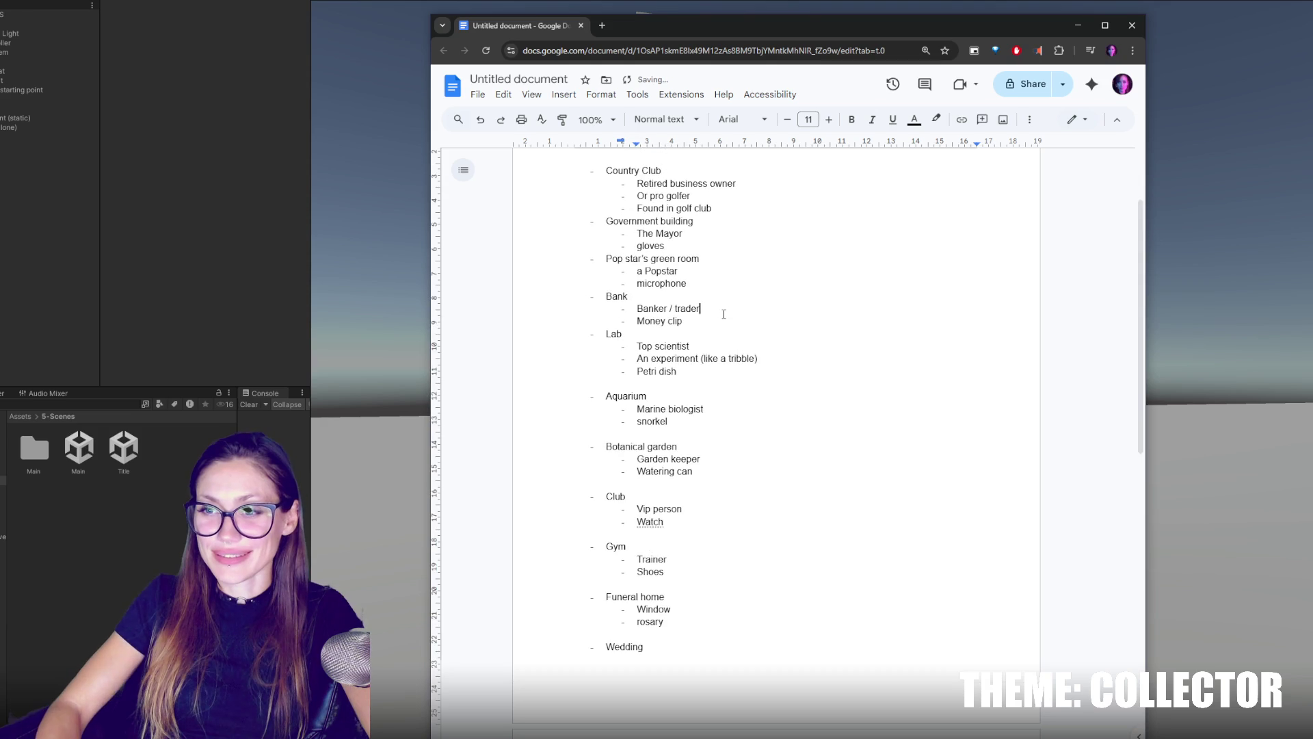
pyautogui.scroll(-5, 735, 345)
pyautogui.click(773, 554)
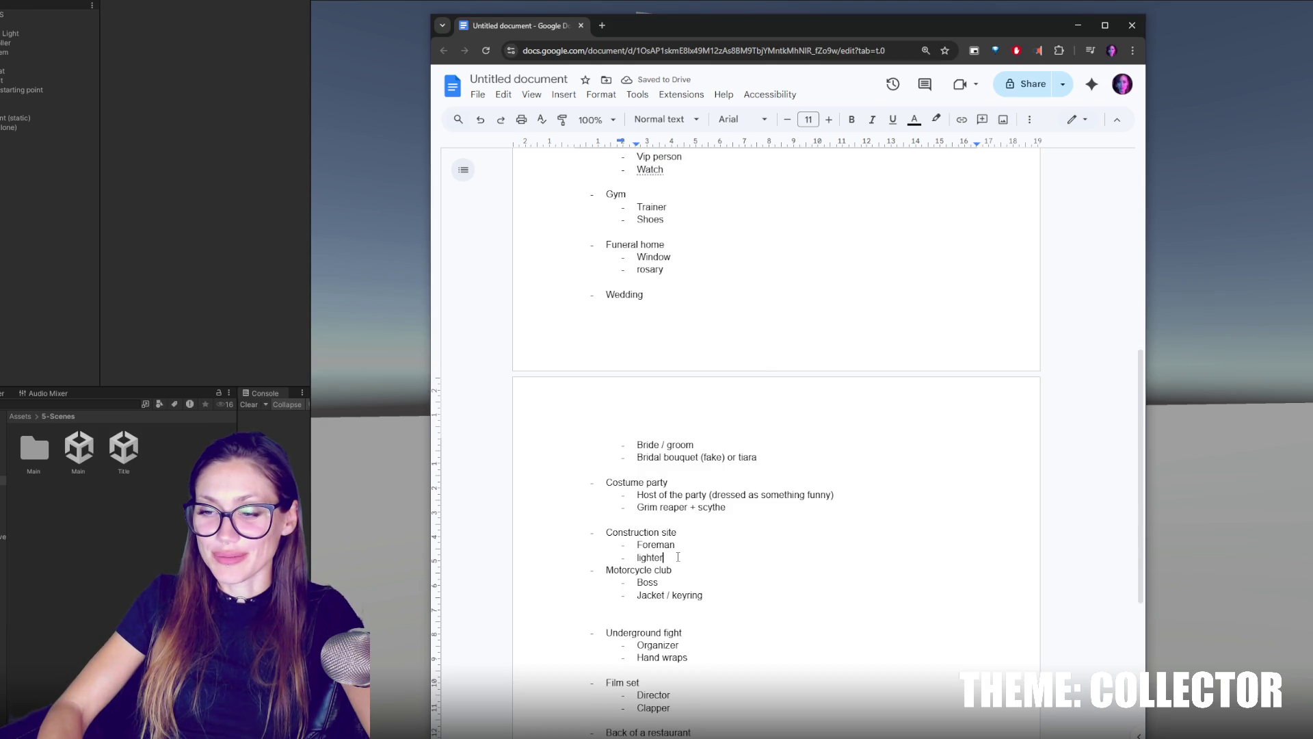
pyautogui.scroll(6, 775, 552)
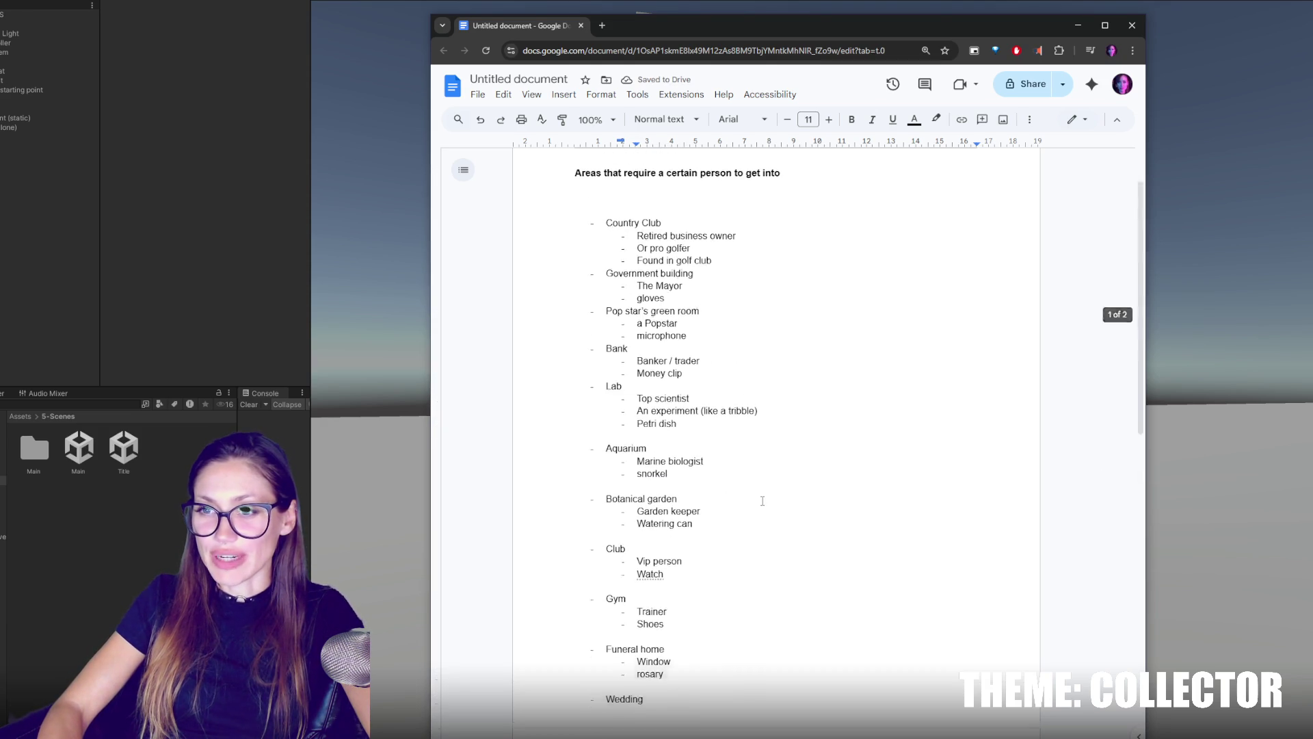
pyautogui.click(622, 214)
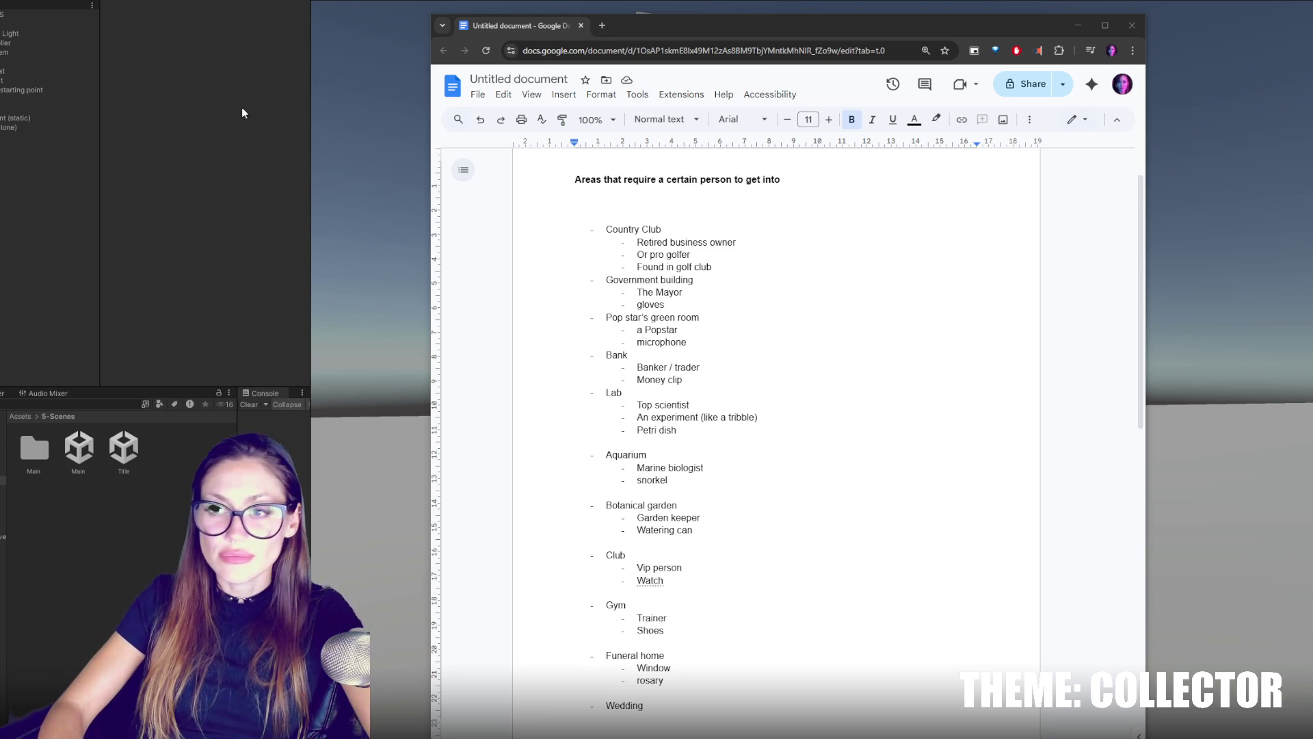
pyautogui.hotkey('alt', 'Tab')
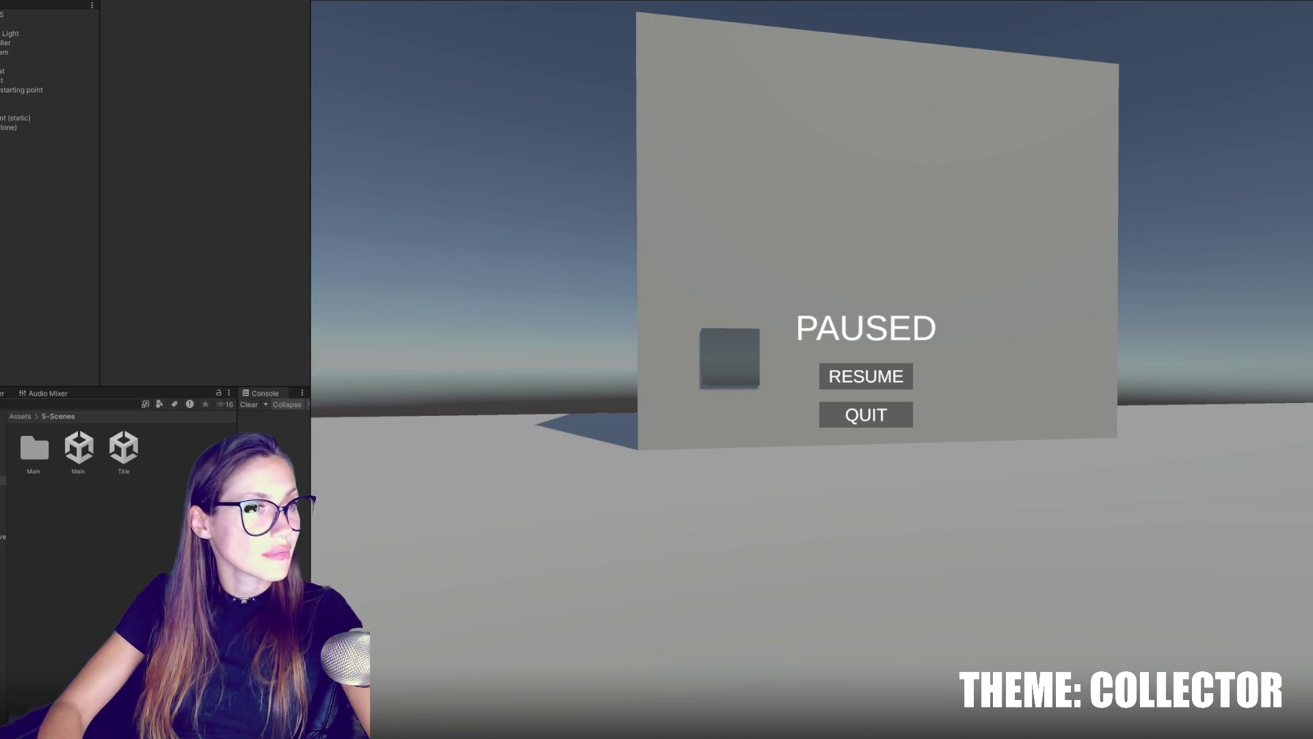
pyautogui.hotkey('alt', 'Tab')
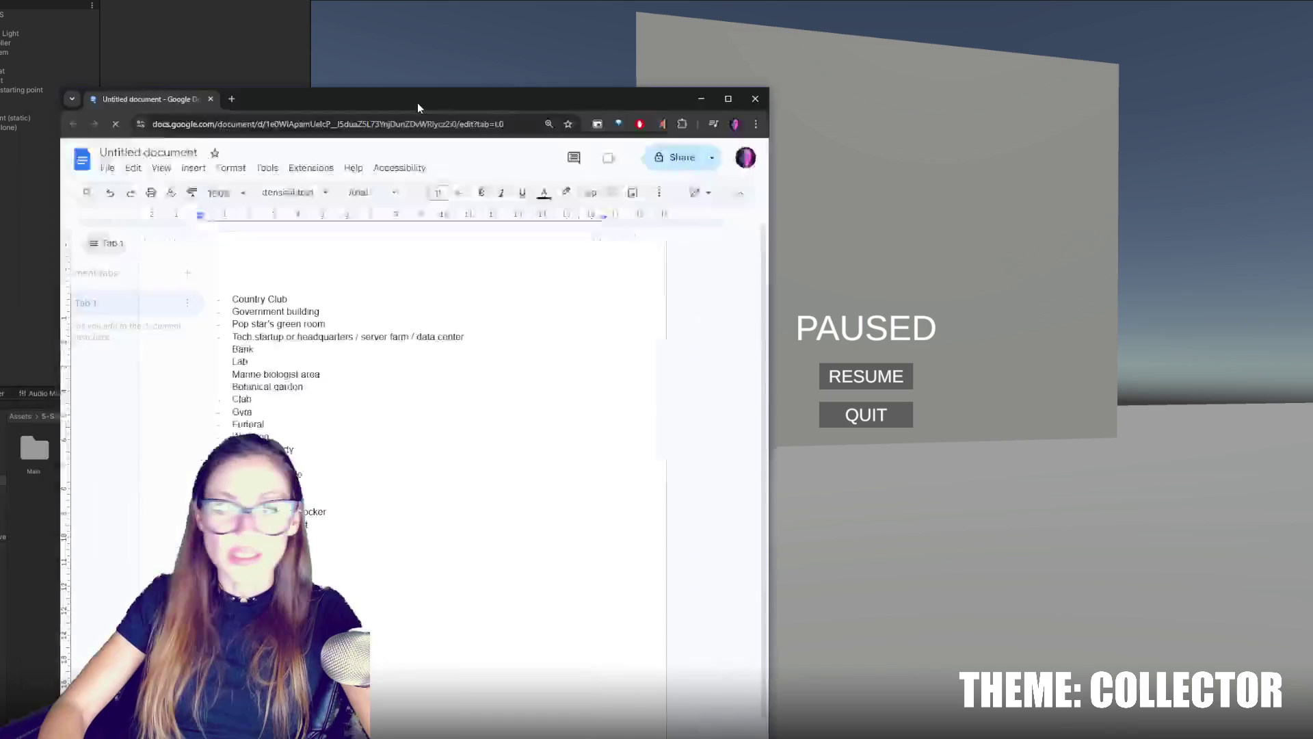
# Move Police evidence locker from the top group to below Underground fight.
pyautogui.click(647, 240)
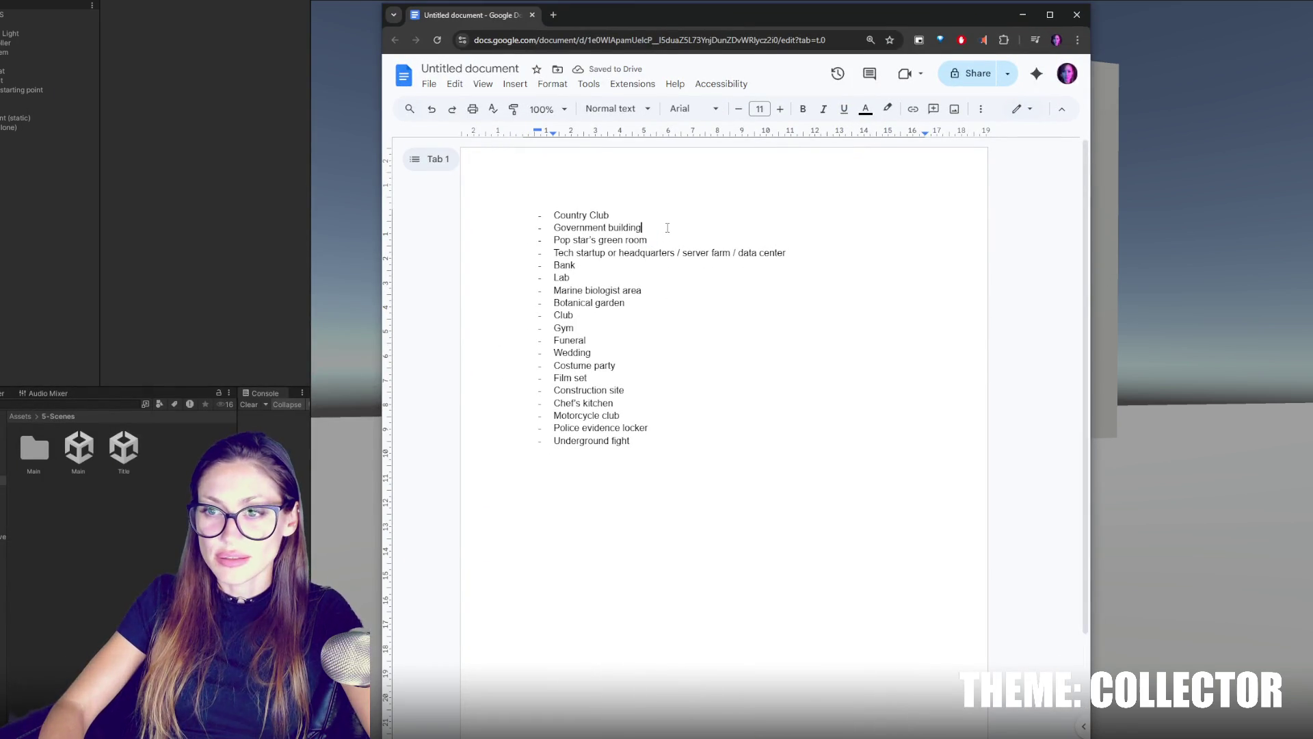
pyautogui.click(653, 212)
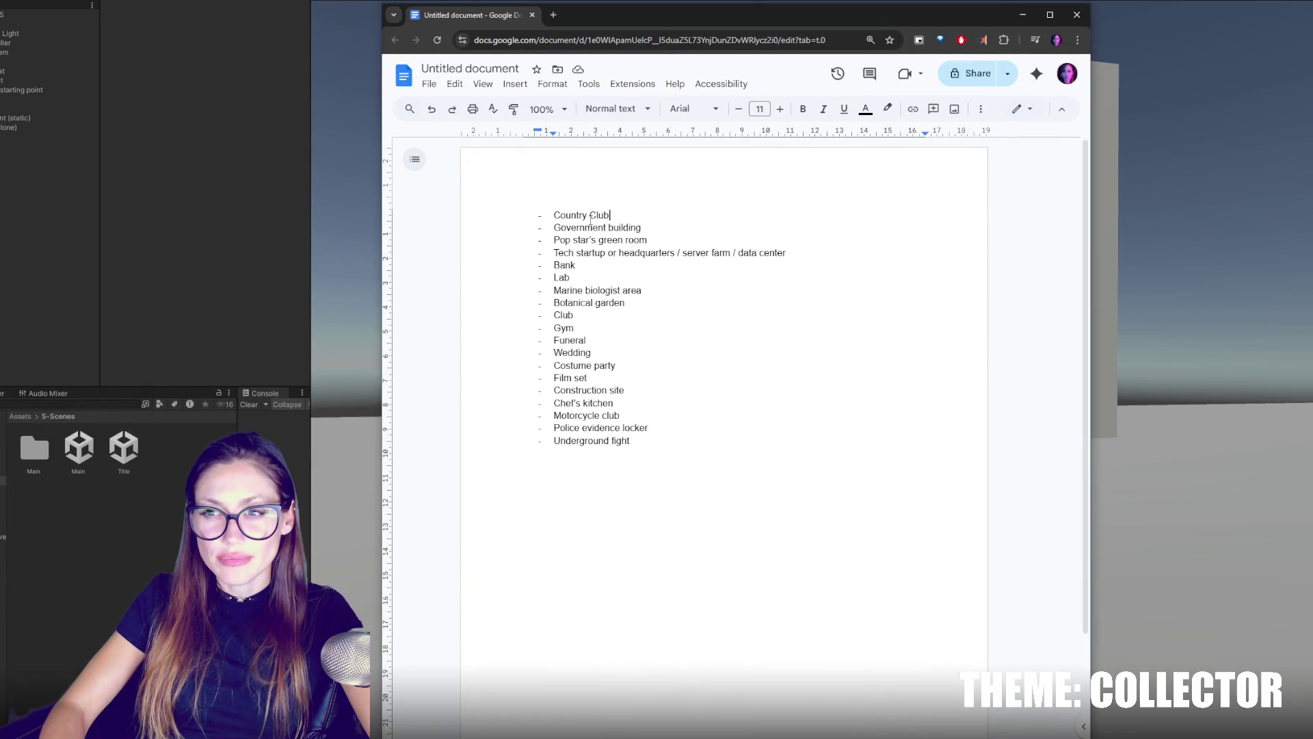
pyautogui.click(676, 429)
pyautogui.press('Return')
pyautogui.press('Return')
pyautogui.press('Return')
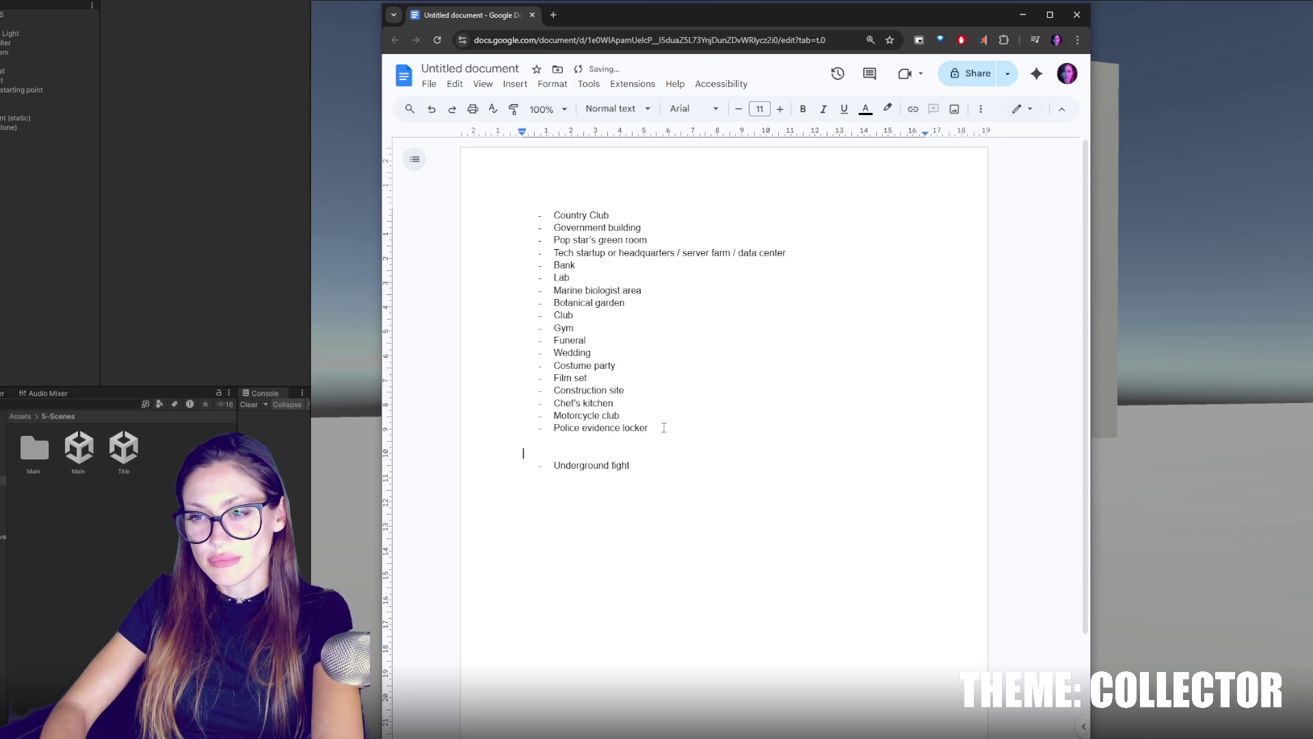
pyautogui.moveTo(623, 415); pyautogui.dragTo(654, 451)
pyautogui.hotkey('ctrl', 'x')
pyautogui.click(647, 476)
pyautogui.hotkey('ctrl', 'v')
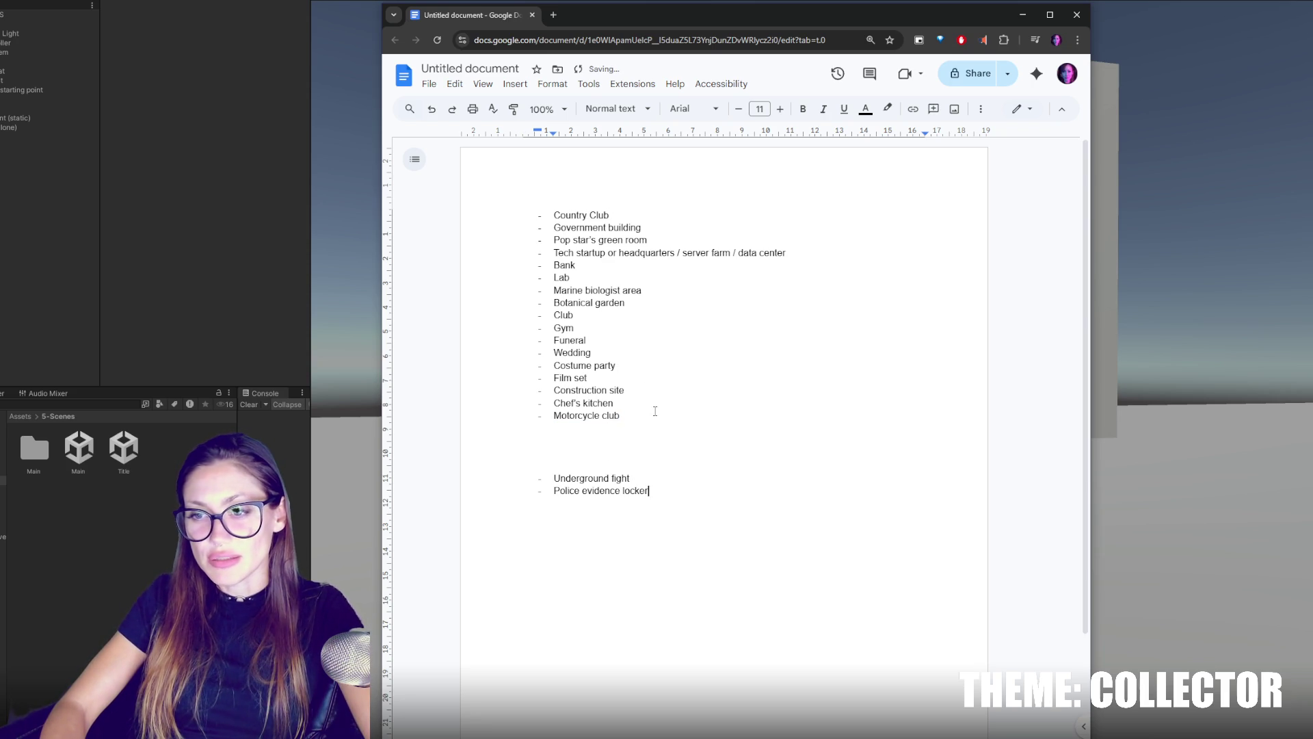
# Move Chef's kitchen and Film set below Police evidence locker.
pyautogui.tripleClick(593, 216)
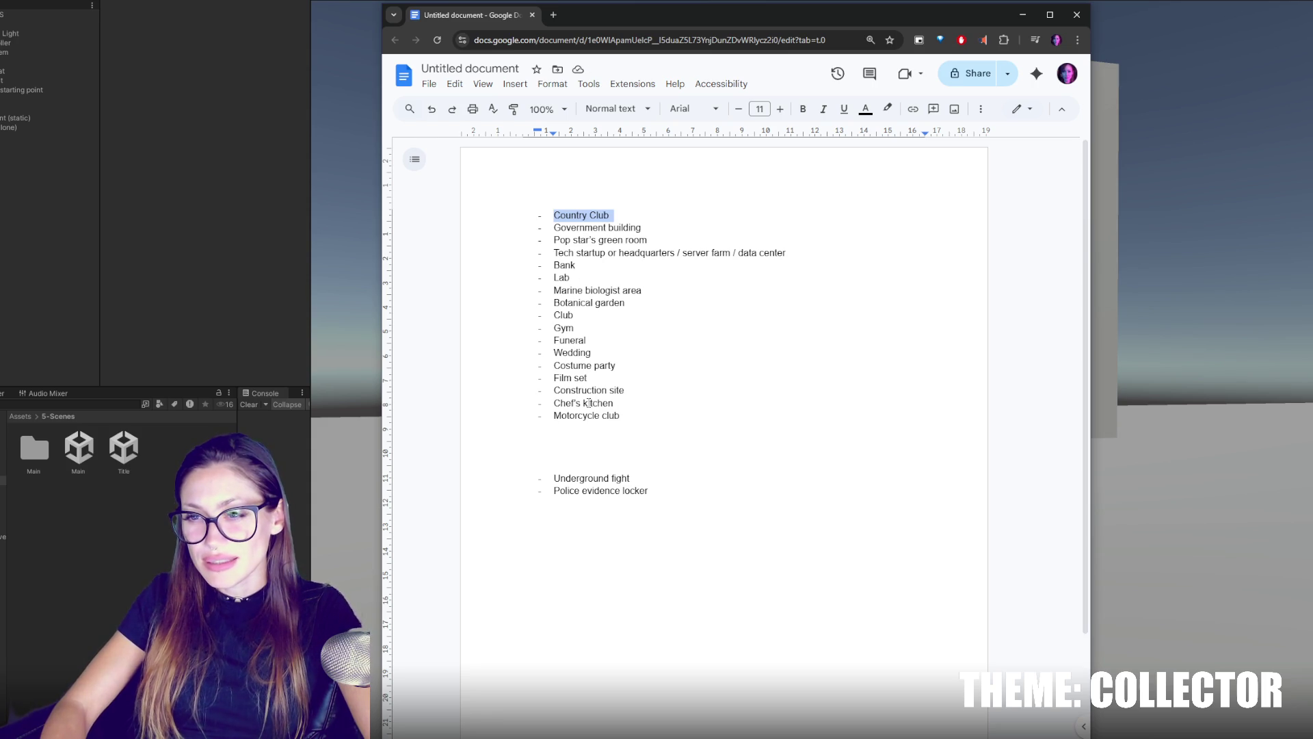
pyautogui.moveTo(639, 396); pyautogui.dragTo(617, 366)
pyautogui.press('BackSpace')
pyautogui.press('Return')
pyautogui.hotkey('ctrl', 'v')
pyautogui.press('BackSpace')
pyautogui.press('Return')
pyautogui.hotkey('ctrl', 'v')
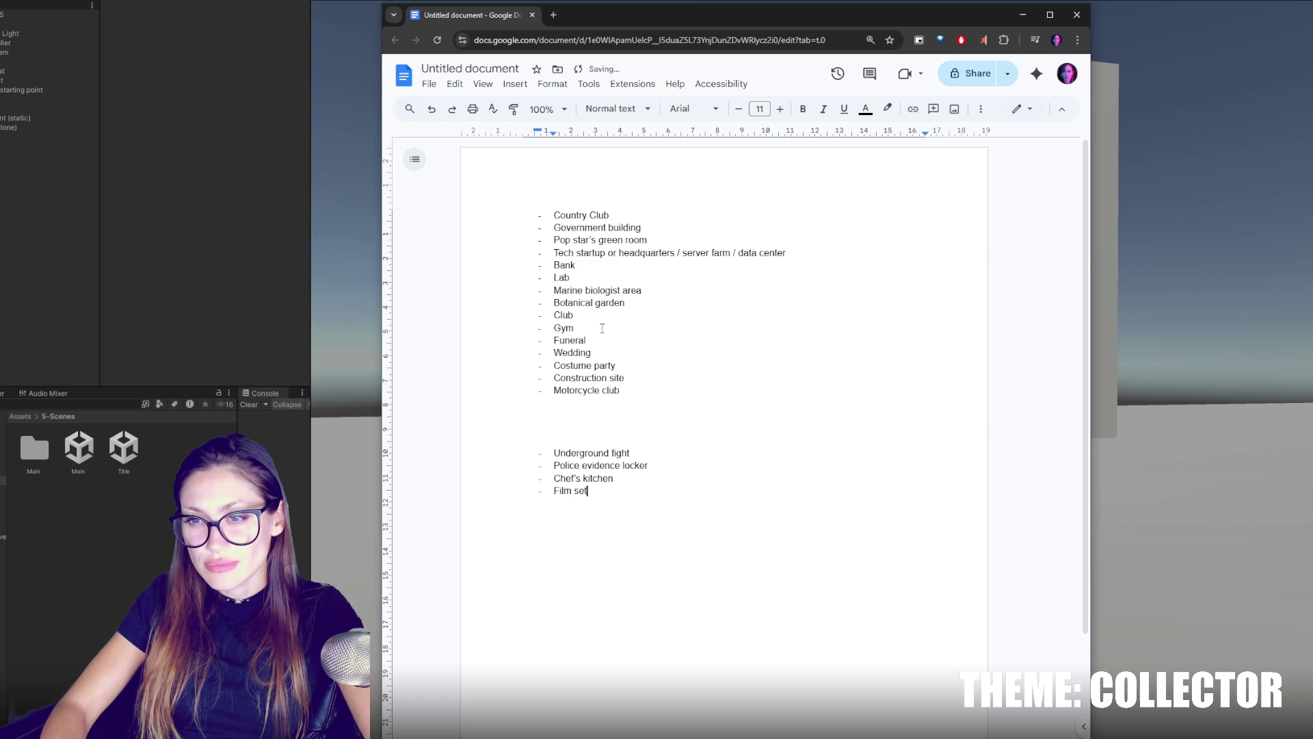
# Move Botanical garden and Marine biologist area to the end of the list.
pyautogui.click(612, 315)
pyautogui.moveTo(642, 302)
pyautogui.mouseDown()
pyautogui.moveTo(642, 290)
pyautogui.moveTo(572, 278)
pyautogui.mouseUp()
pyautogui.hotkey('ctrl', 'x')
pyautogui.hotkey('ctrl', 'End')
pyautogui.press('Return')
pyautogui.hotkey('ctrl', 'v')
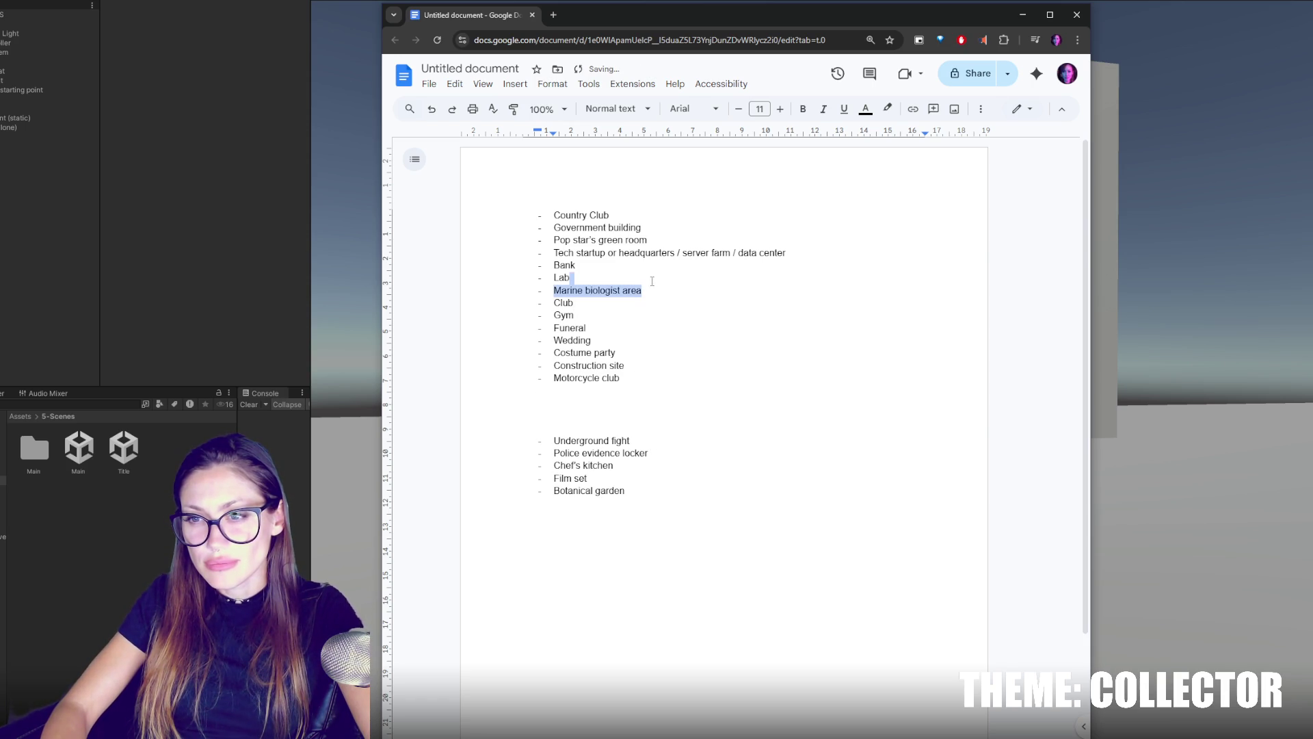
pyautogui.hotkey('ctrl', 'x')
pyautogui.click(649, 478)
pyautogui.press('Return')
pyautogui.hotkey('ctrl', 'v')
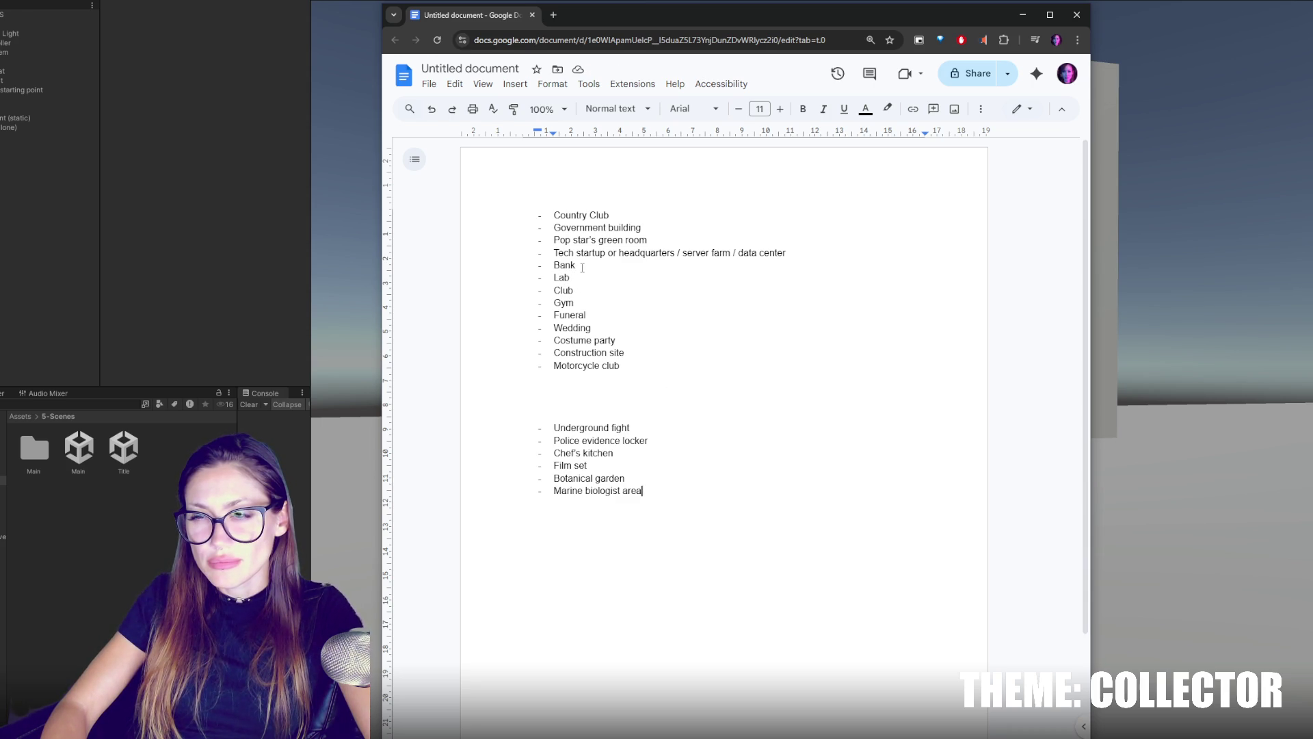
# Move the tech startup line to the end and shorten it to 'Tech headquarters'.
pyautogui.tripleClick(791, 245)
pyautogui.hotkey('ctrl', 'x')
pyautogui.click(679, 487)
pyautogui.press('Return')
pyautogui.hotkey('ctrl', 'v')
pyautogui.moveTo(675, 491); pyautogui.dragTo(788, 490)
pyautogui.press('BackSpace')
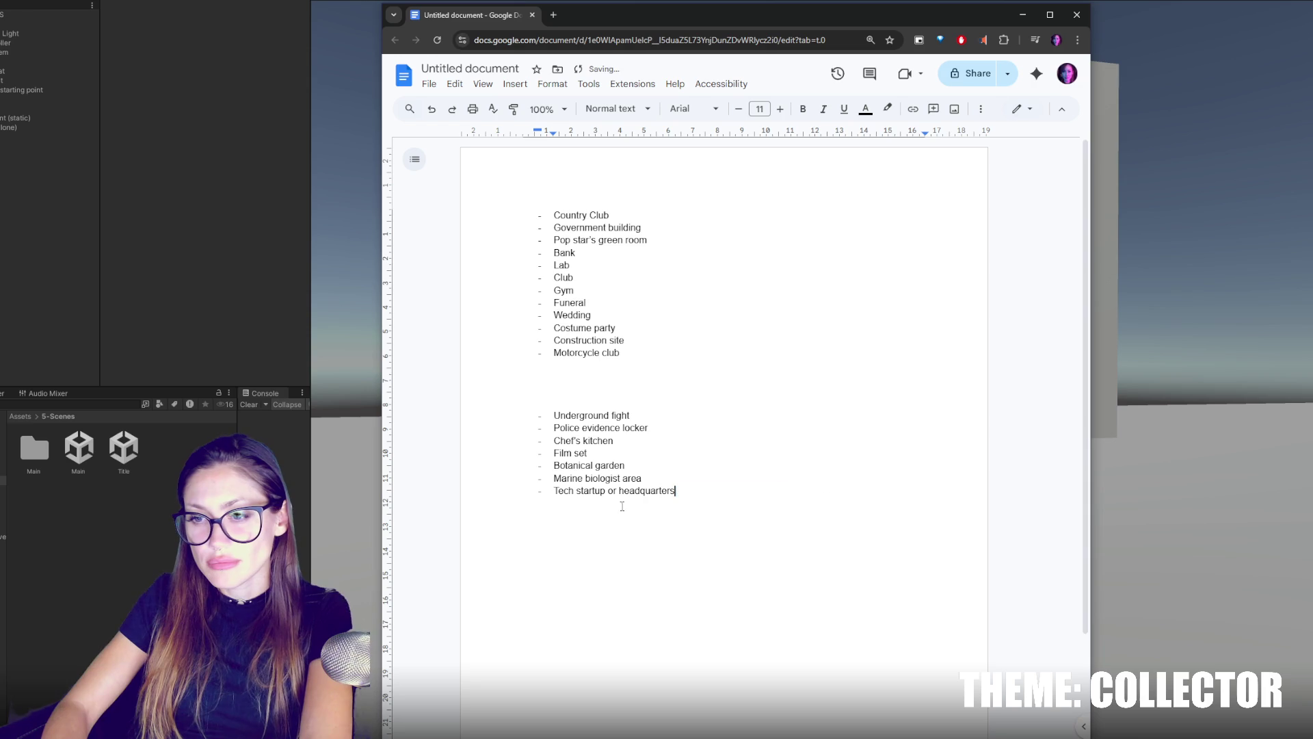
pyautogui.moveTo(575, 490); pyautogui.dragTo(619, 492)
pyautogui.press('BackSpace')
# Move Government building below Tech headquarters as the last list entry.
pyautogui.click(609, 253)
pyautogui.click(673, 228)
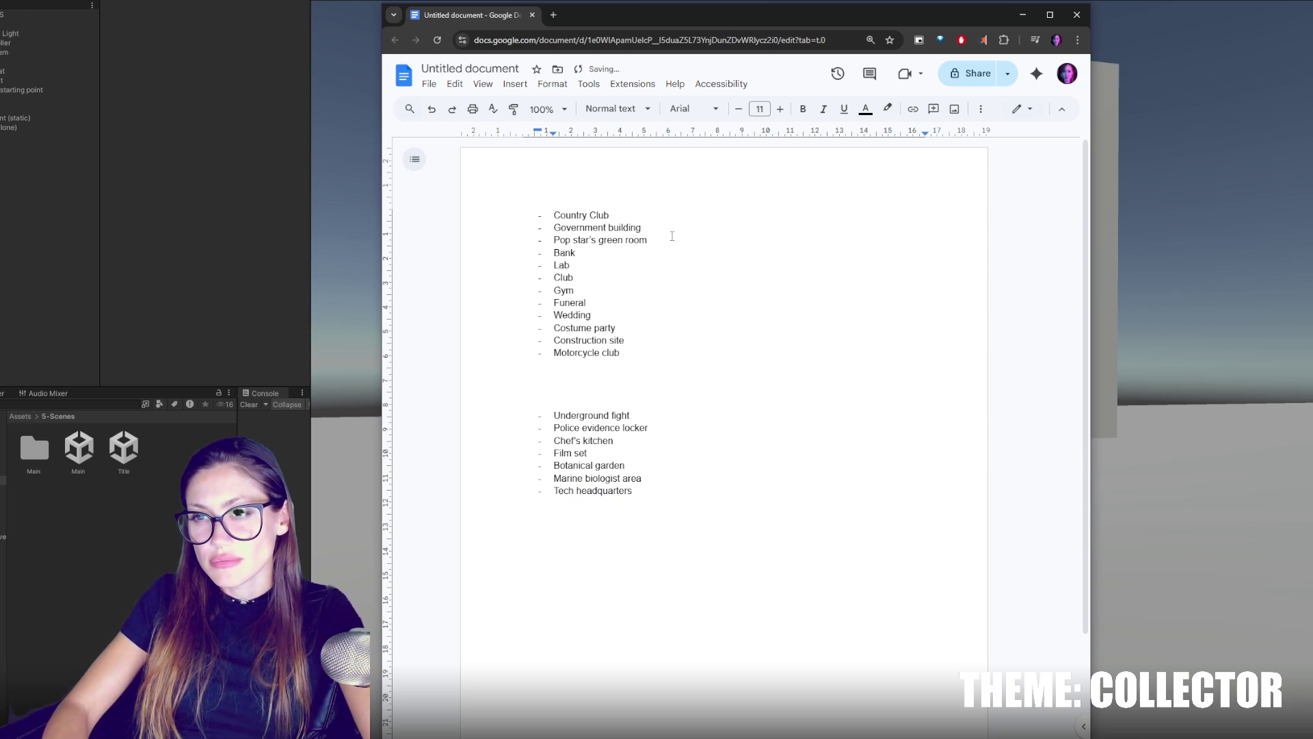
pyautogui.tripleClick(672, 228)
pyautogui.hotkey('ctrl', 'x')
pyautogui.click(656, 478)
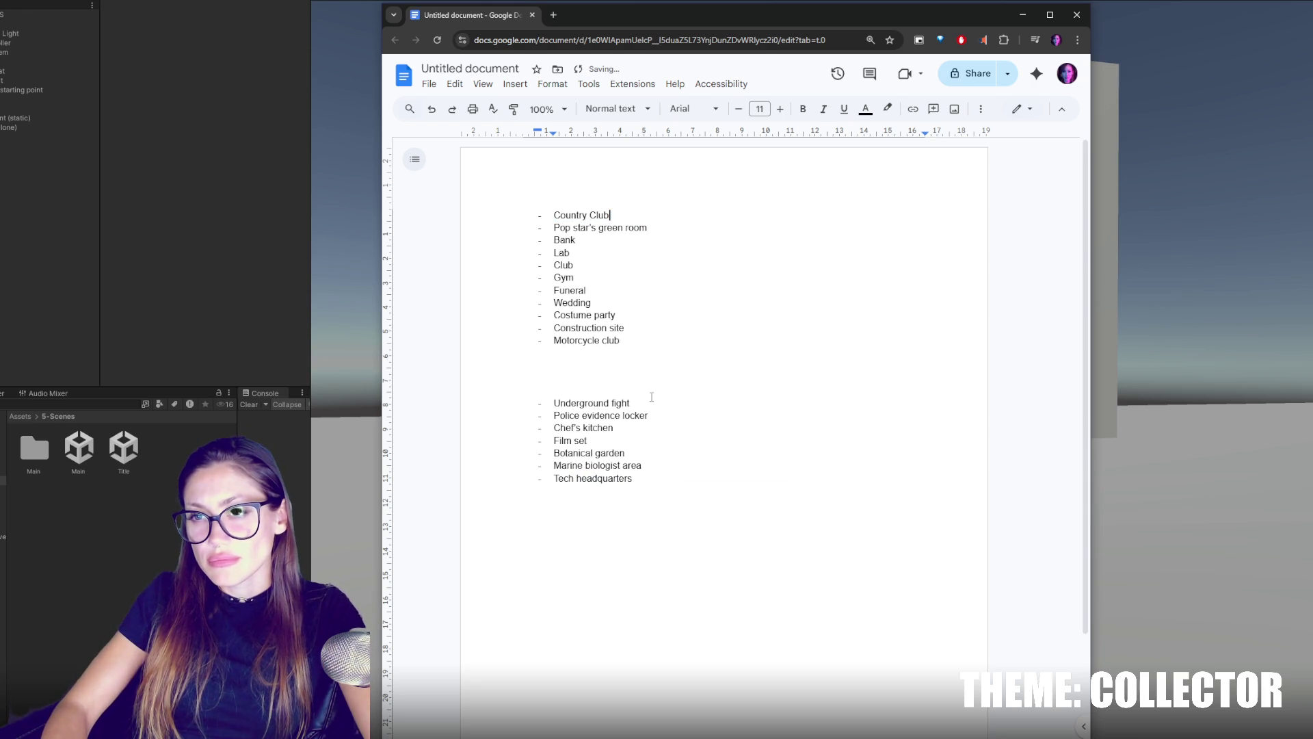
pyautogui.press('Return')
pyautogui.hotkey('ctrl', 'v')
pyautogui.click(632, 216)
pyautogui.moveTo(632, 218); pyautogui.dragTo(497, 205)
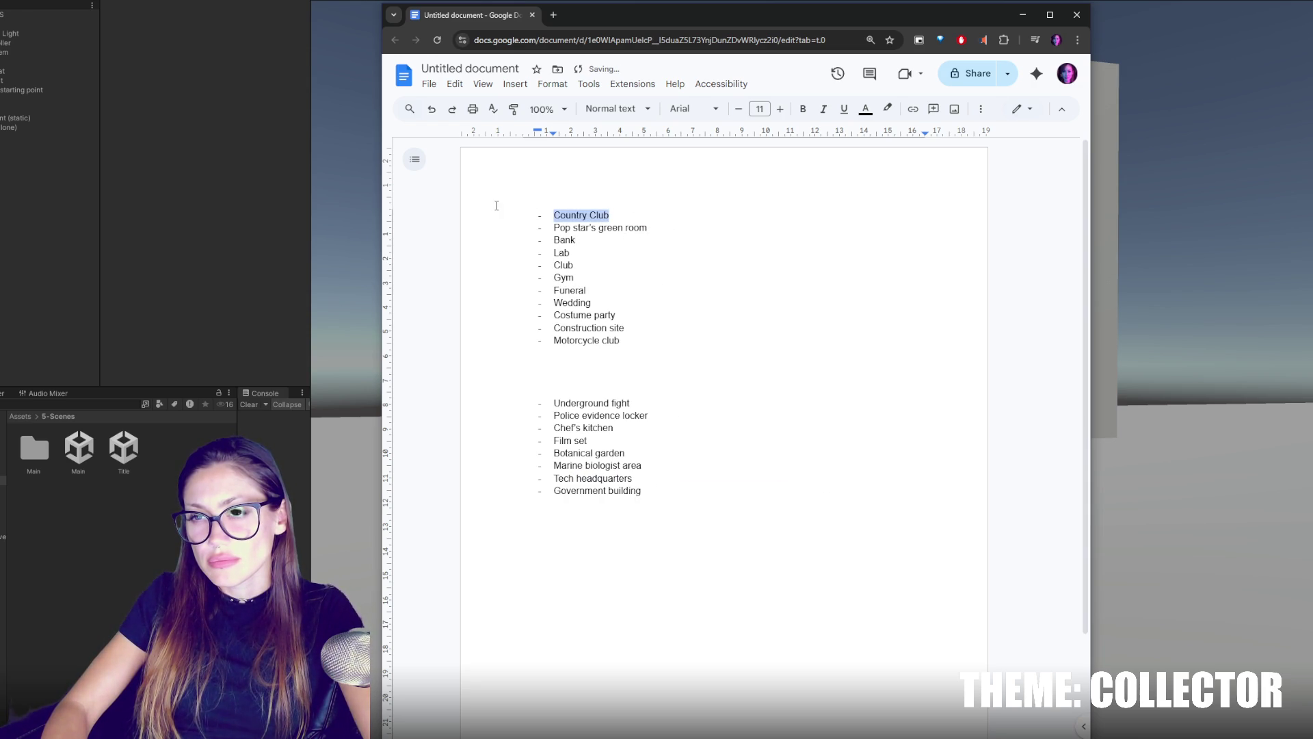
pyautogui.click(583, 342)
pyautogui.click(560, 290)
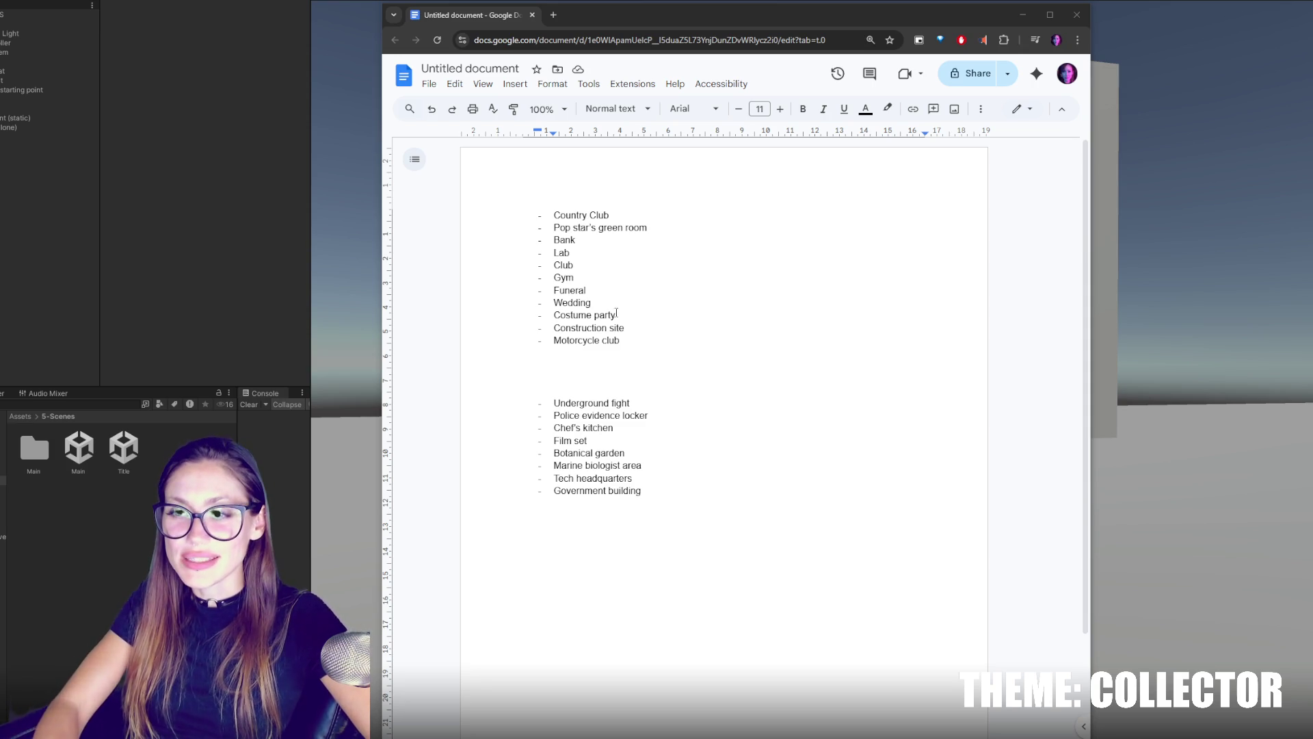
# Select the upper location group, then drag the Chrome window down to reveal the paused Unity game.
pyautogui.moveTo(636, 341); pyautogui.dragTo(500, 188)
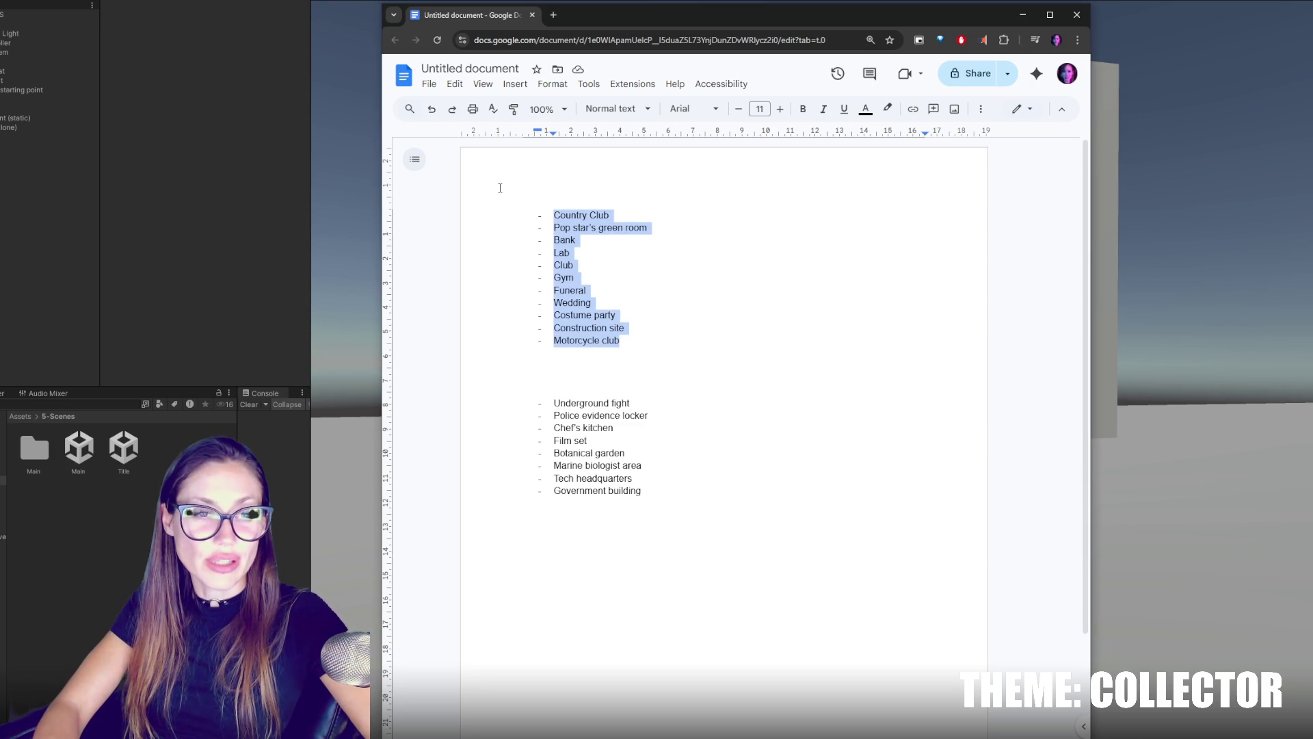
pyautogui.moveTo(684, 14)
pyautogui.mouseDown()
pyautogui.moveTo(704, 738)
pyautogui.moveTo(708, 700)
pyautogui.mouseUp()
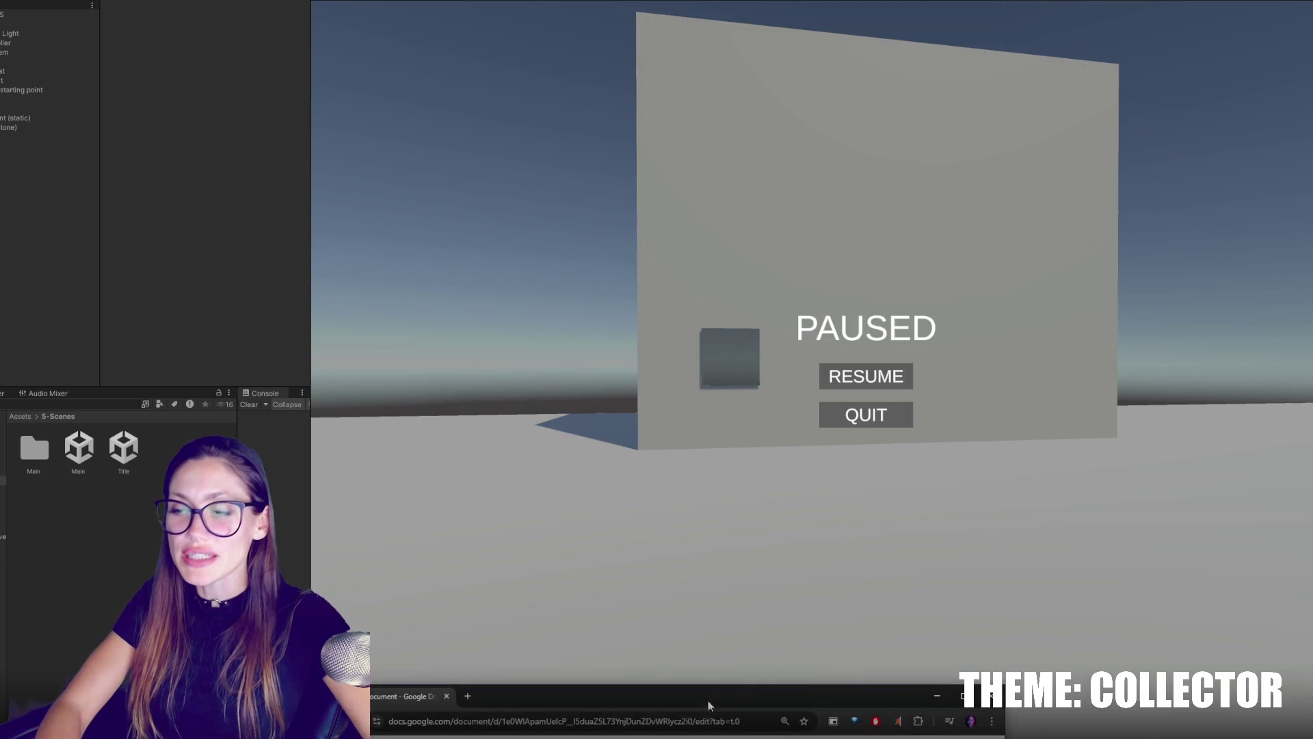
# Resume the game, switch the character's hat twice, then pause again.
pyautogui.click(889, 381)
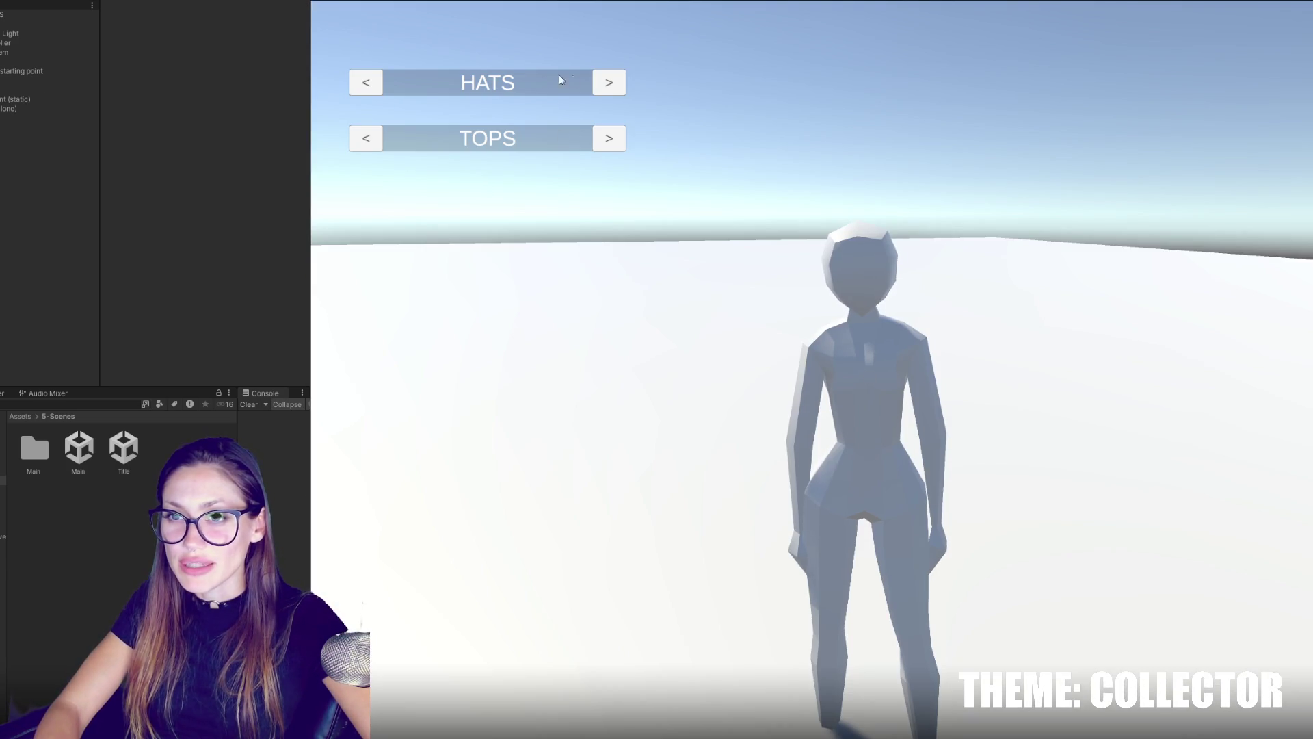
pyautogui.click(609, 92)
pyautogui.click(609, 93)
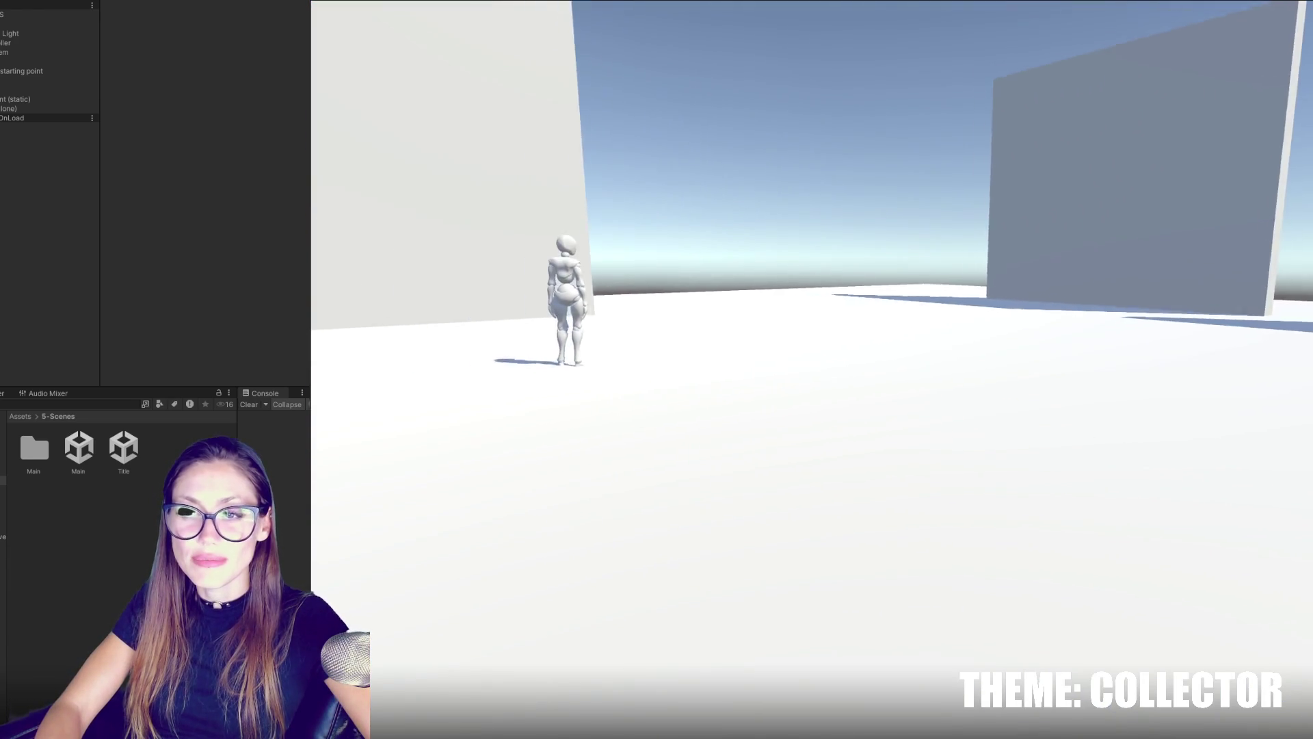
pyautogui.press('Escape')
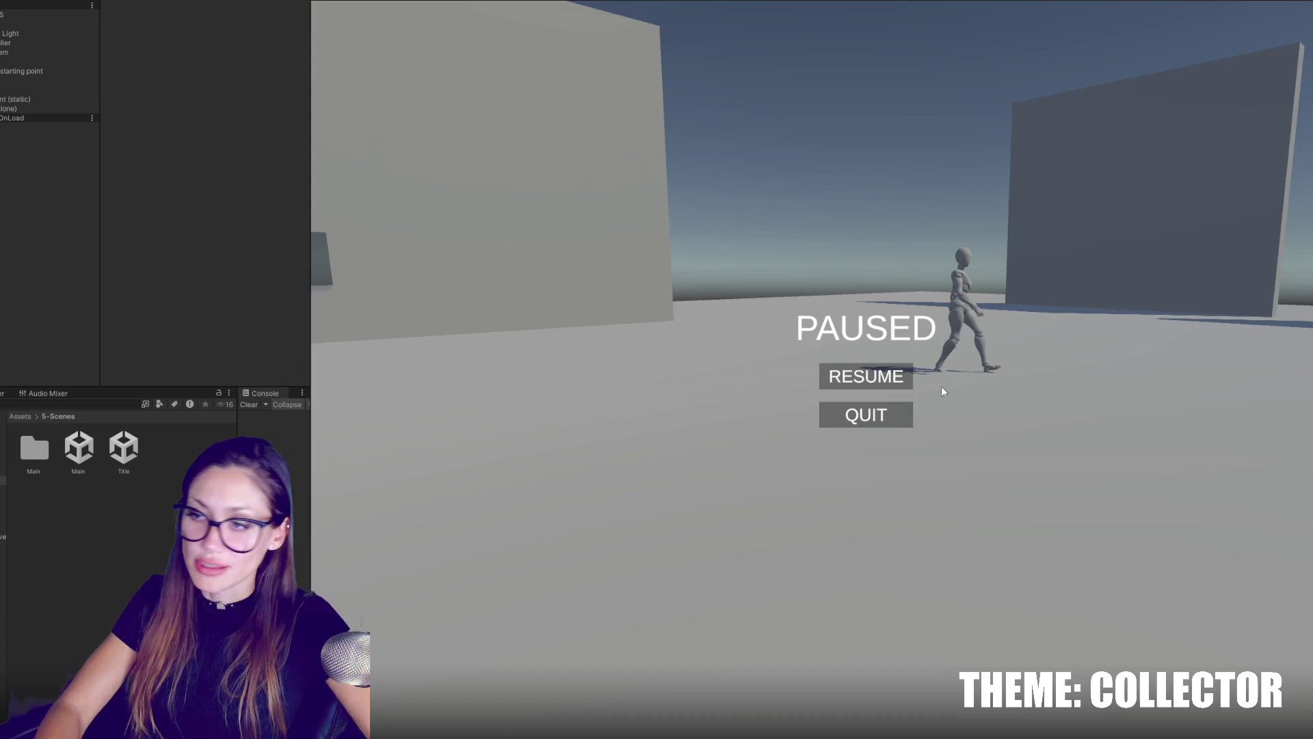
pyautogui.press('Escape')
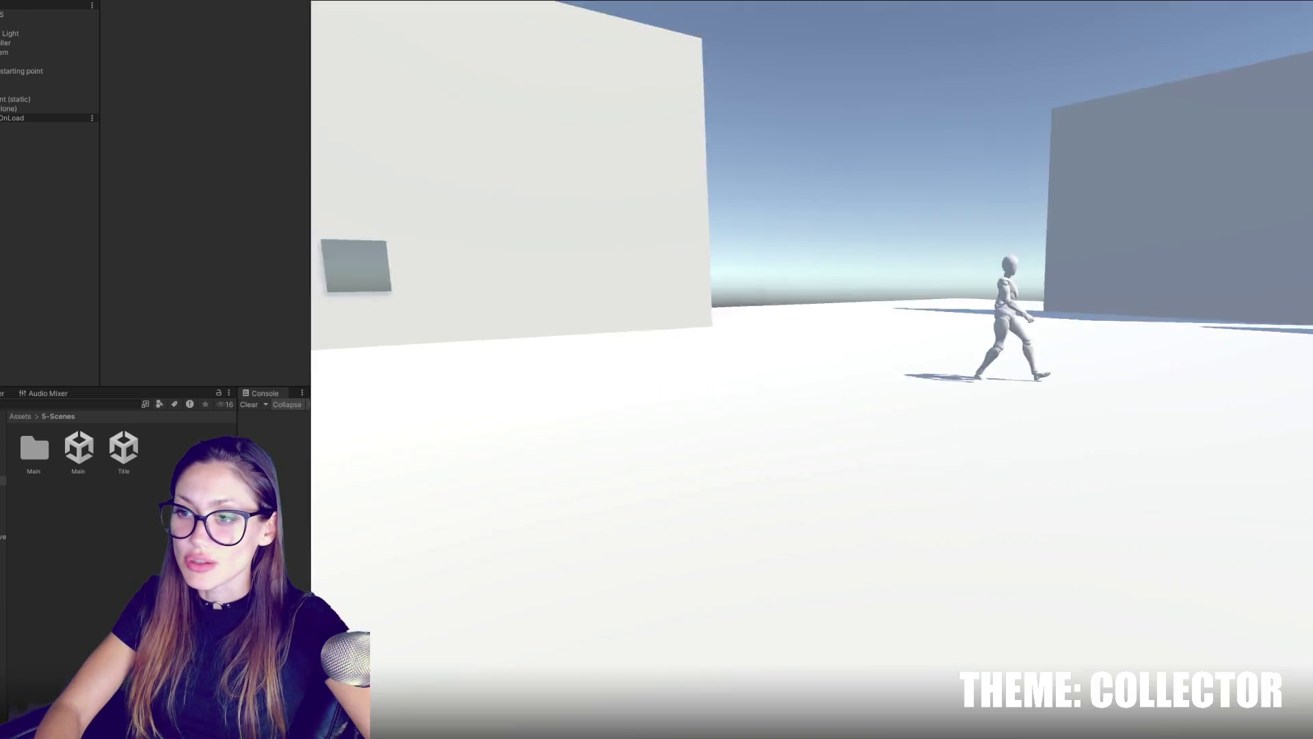
pyautogui.press('Escape')
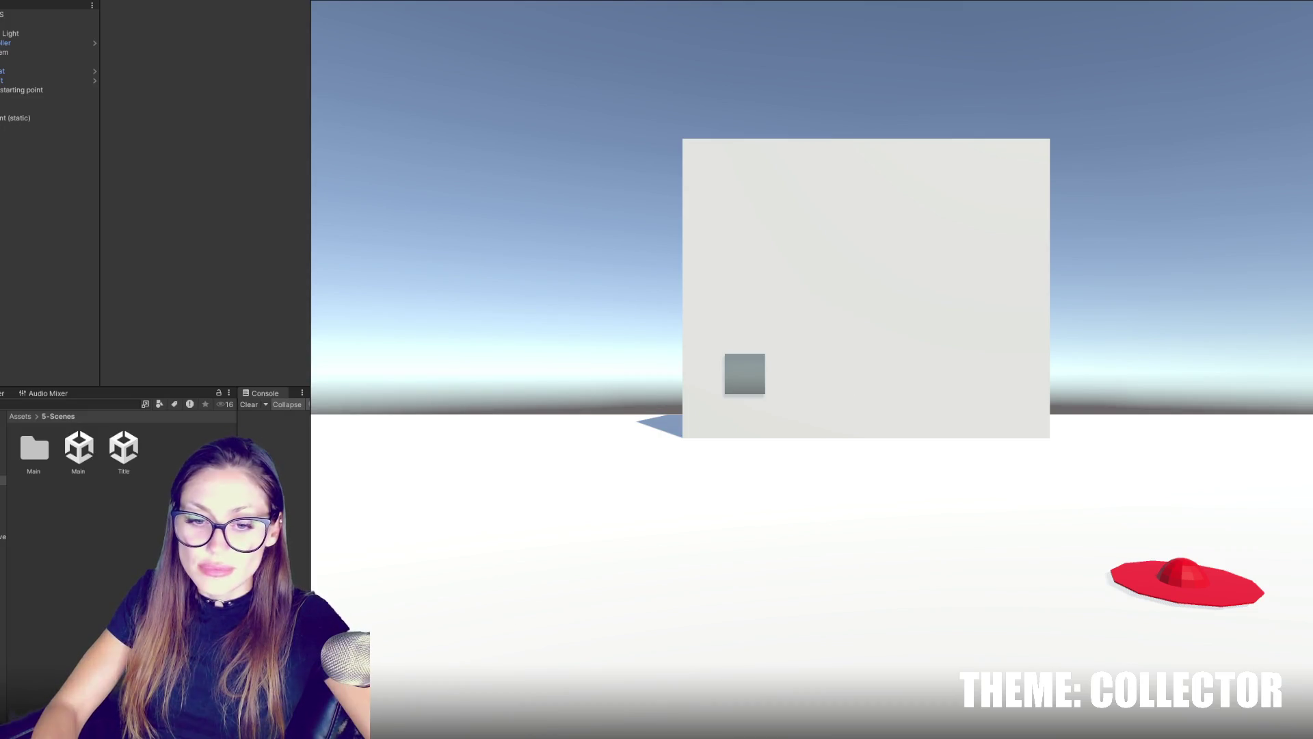
# Bring the Google Docs window back from the taskbar and place it beside the scene.
pyautogui.moveTo(21, 735)
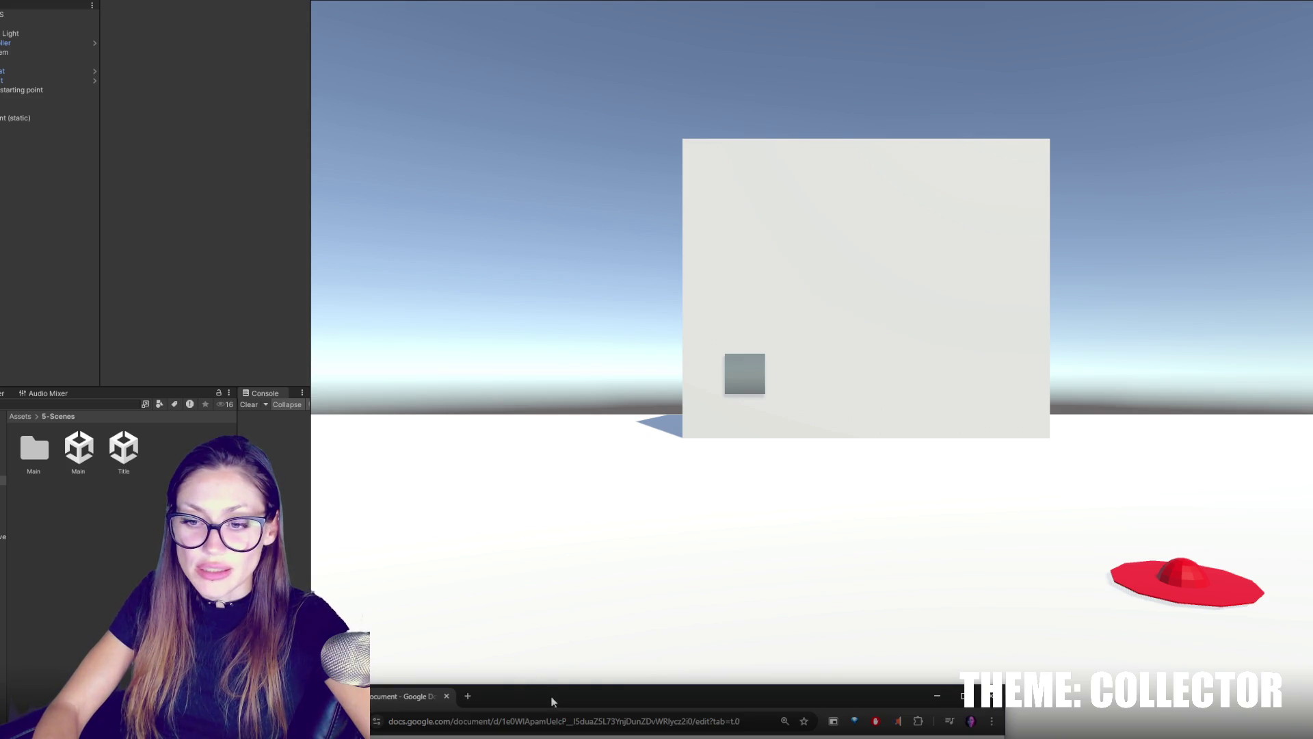
pyautogui.click(552, 693)
pyautogui.moveTo(671, 130); pyautogui.dragTo(816, 68)
# Delete the word Club from its original line in the location list.
pyautogui.click(845, 338)
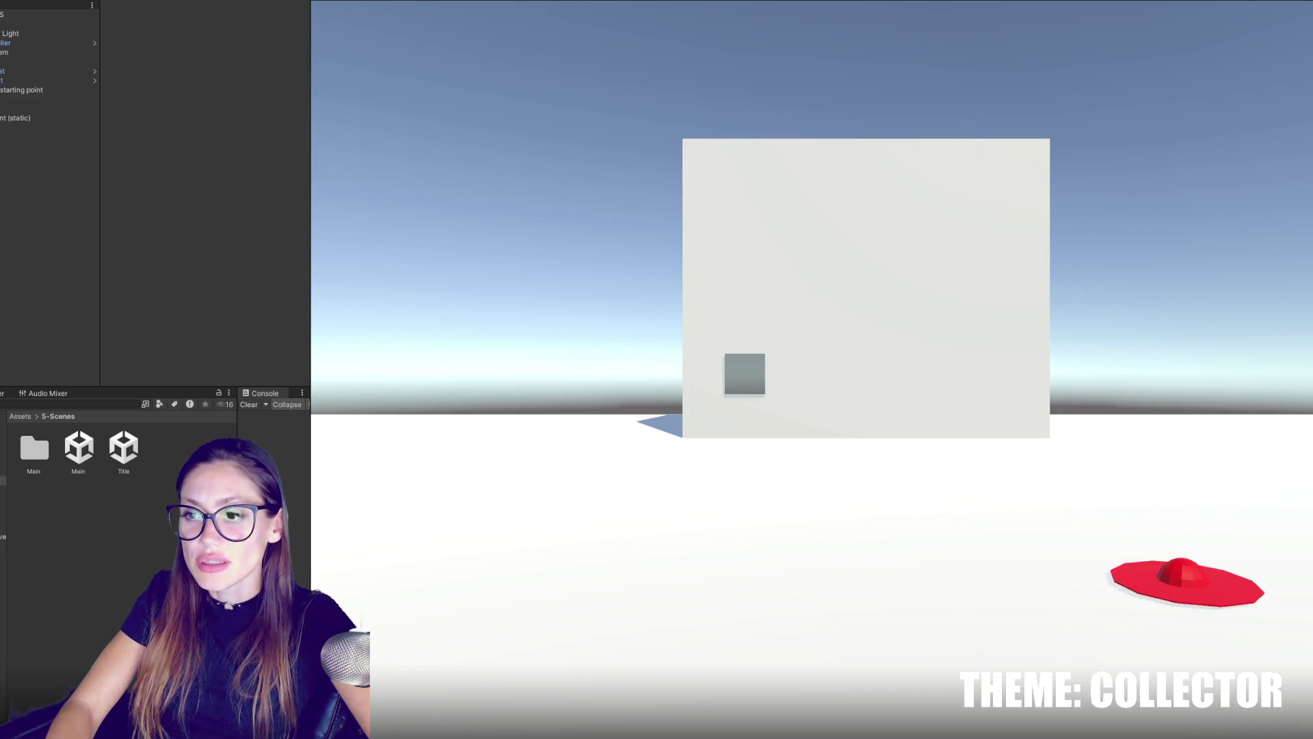
pyautogui.hotkey('alt', 'Tab')
pyautogui.hotkey('alt', 'Tab')
pyautogui.moveTo(736, 48)
pyautogui.mouseDown()
pyautogui.moveTo(779, 666)
pyautogui.moveTo(872, 55)
pyautogui.moveTo(854, 64)
pyautogui.mouseUp()
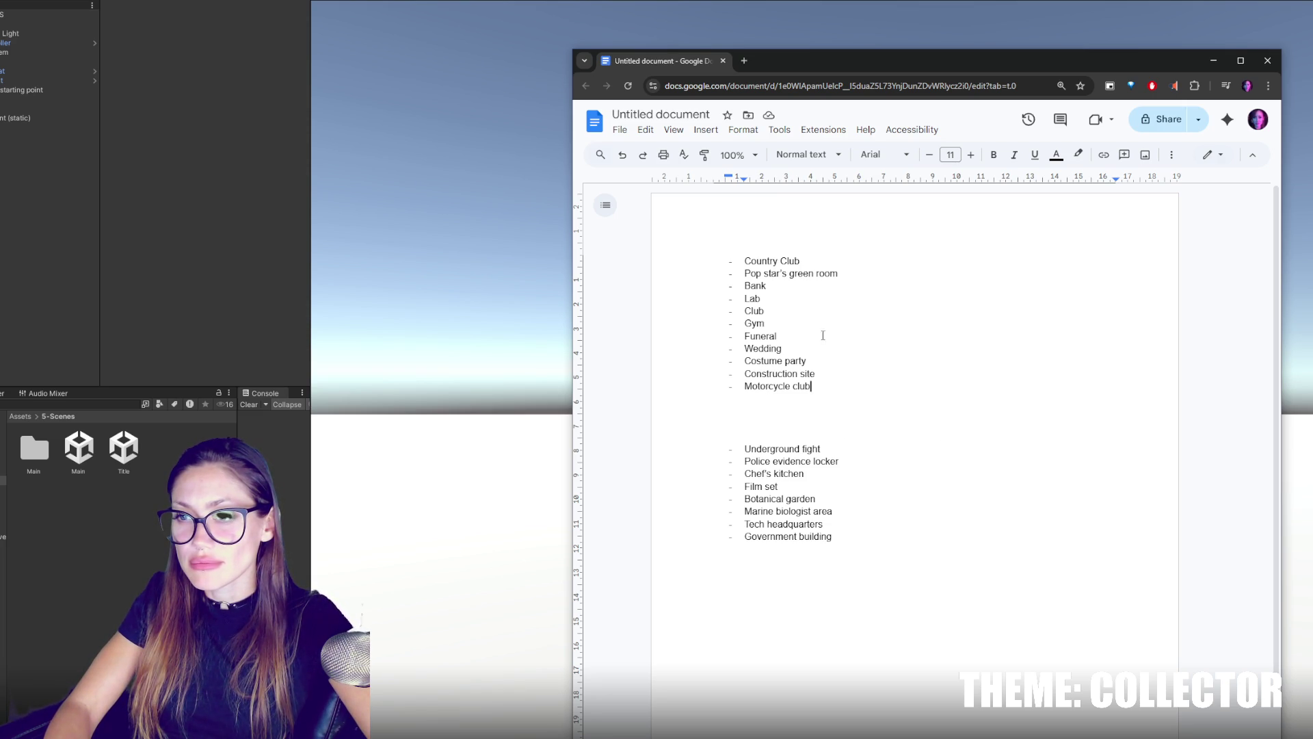
pyautogui.doubleClick(754, 310)
pyautogui.press('BackSpace')
# Put Club on a new top line above Country Club and remove the leftover empty lines.
pyautogui.click(740, 260)
pyautogui.press('Return')
pyautogui.press('Return')
pyautogui.press('Up')
pyautogui.press('Up')
pyautogui.write('Club')
pyautogui.press('Down')
pyautogui.press('BackSpace')
pyautogui.click(749, 333)
pyautogui.press('BackSpace')
pyautogui.press('BackSpace')
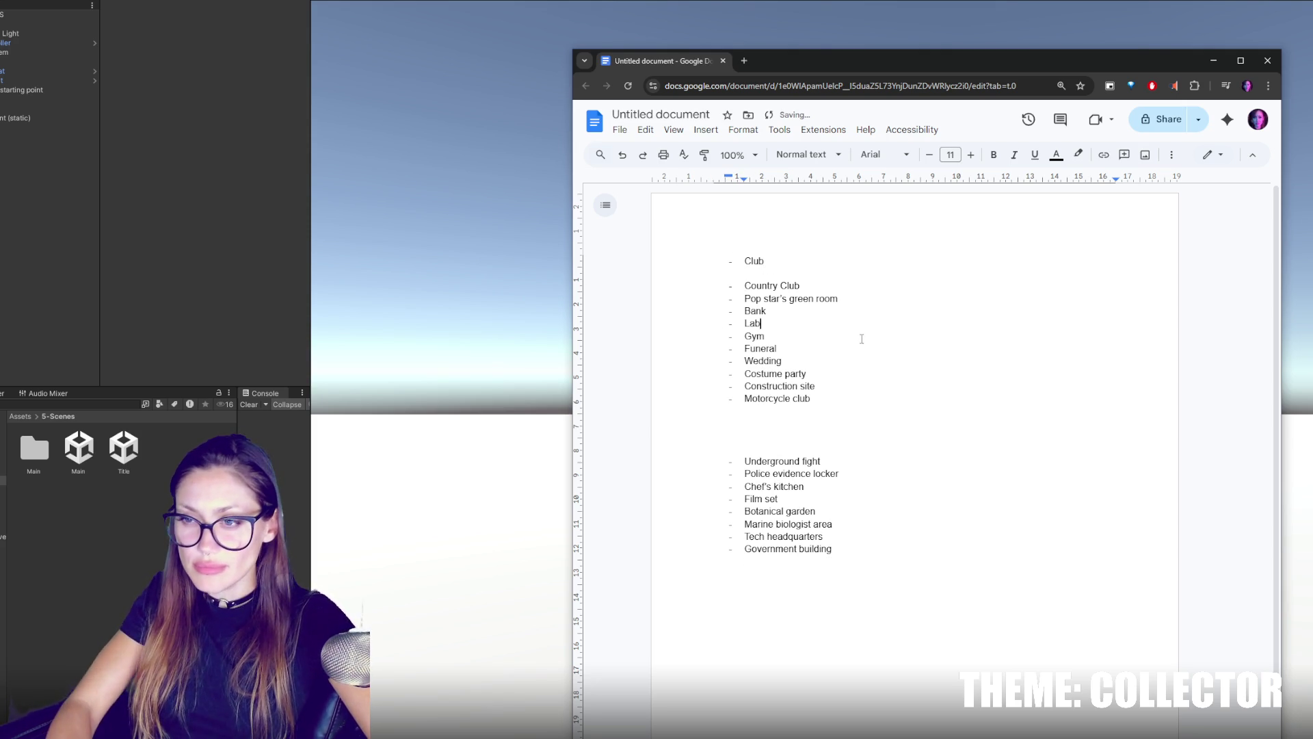
pyautogui.moveTo(799, 340); pyautogui.dragTo(715, 283)
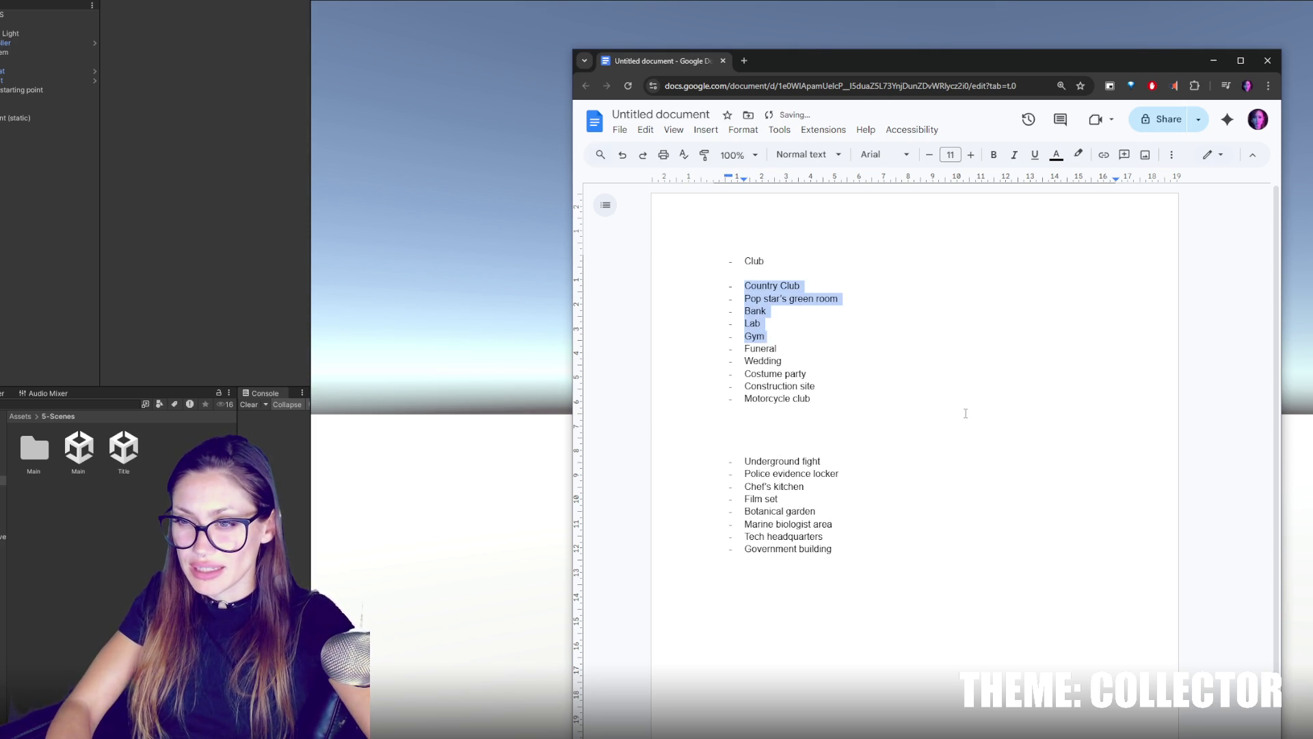
pyautogui.moveTo(859, 402); pyautogui.dragTo(722, 349)
pyautogui.click(883, 401)
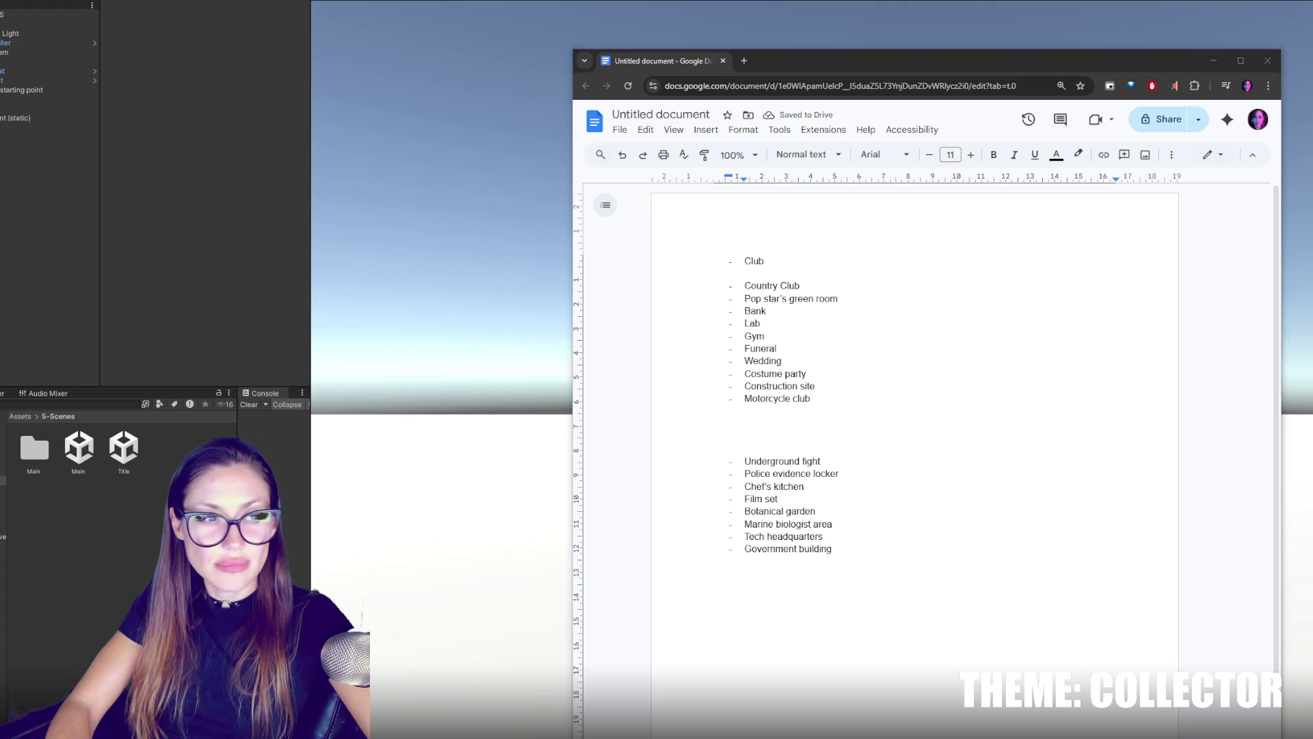
pyautogui.moveTo(885, 62)
pyautogui.mouseDown()
pyautogui.moveTo(682, 734)
pyautogui.moveTo(891, 49)
pyautogui.mouseUp()
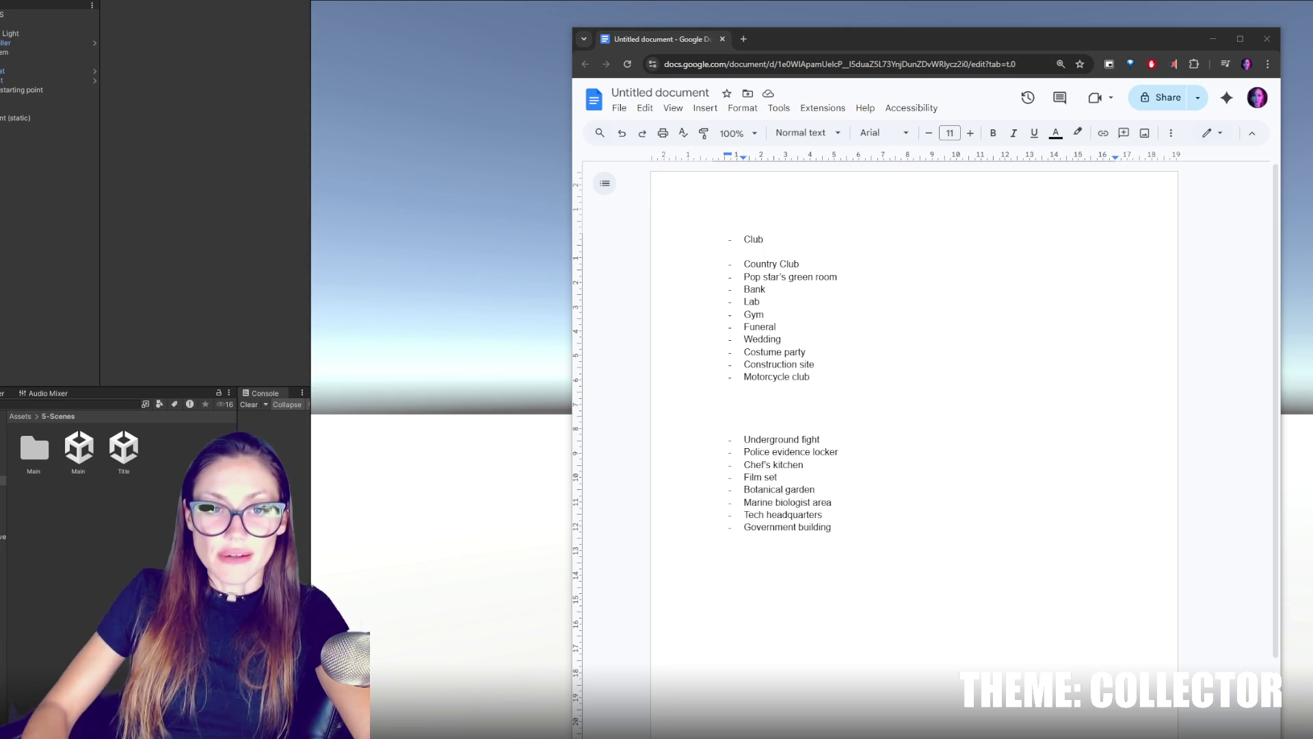
pyautogui.doubleClick(790, 402)
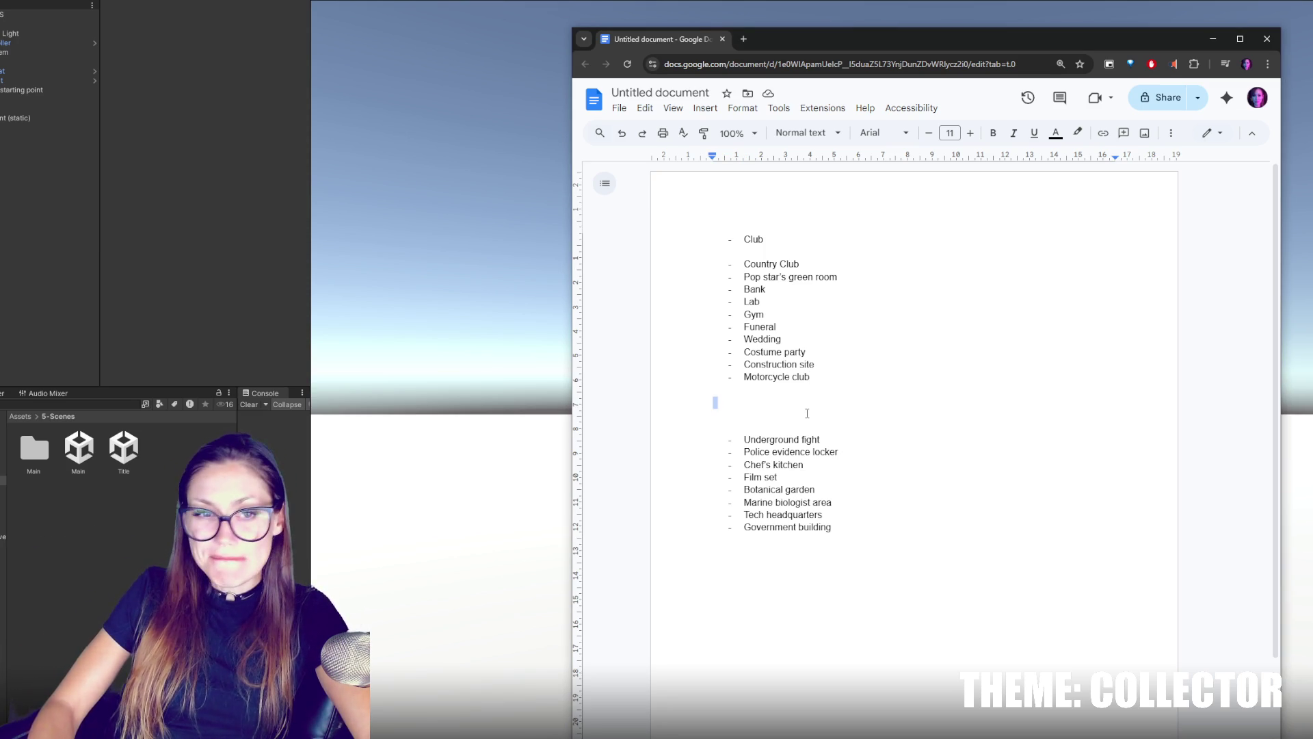
# Review the entries Country Club, Pop star's green room, Bank, Lab and Gym by selecting each.
pyautogui.click(774, 390)
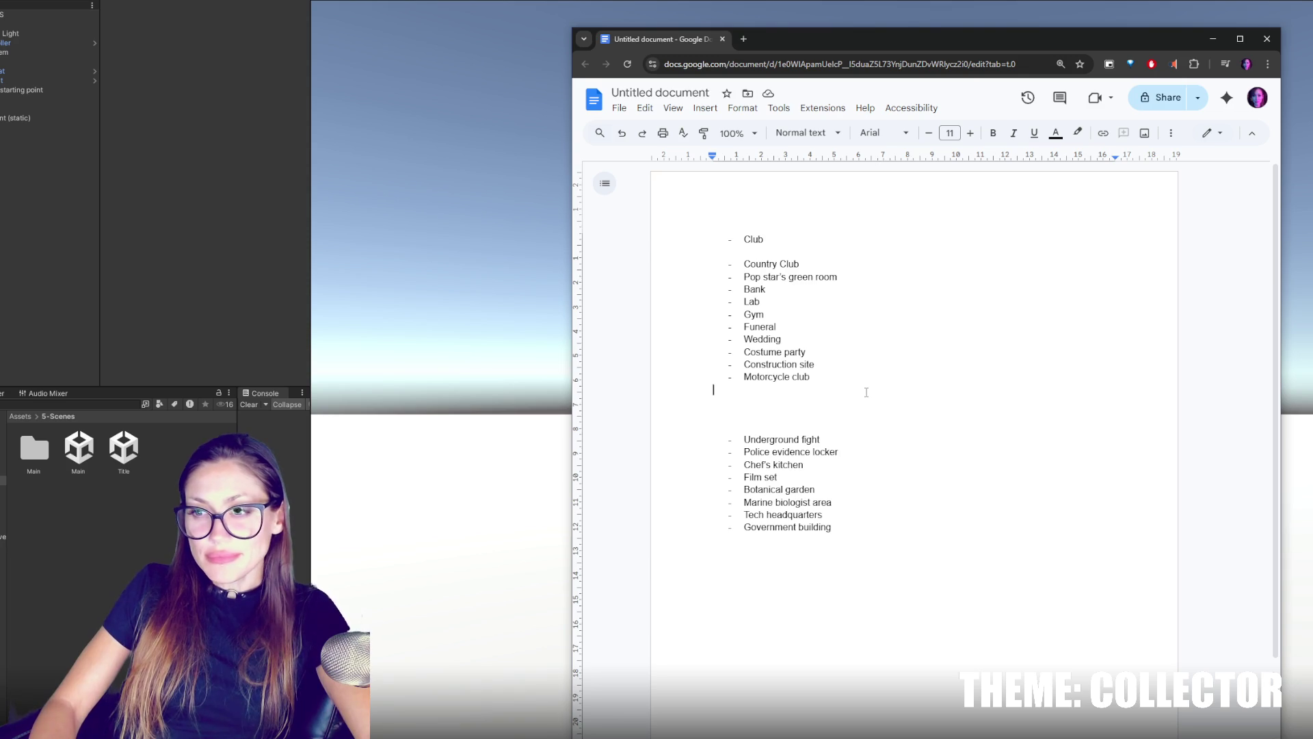
pyautogui.click(116, 325)
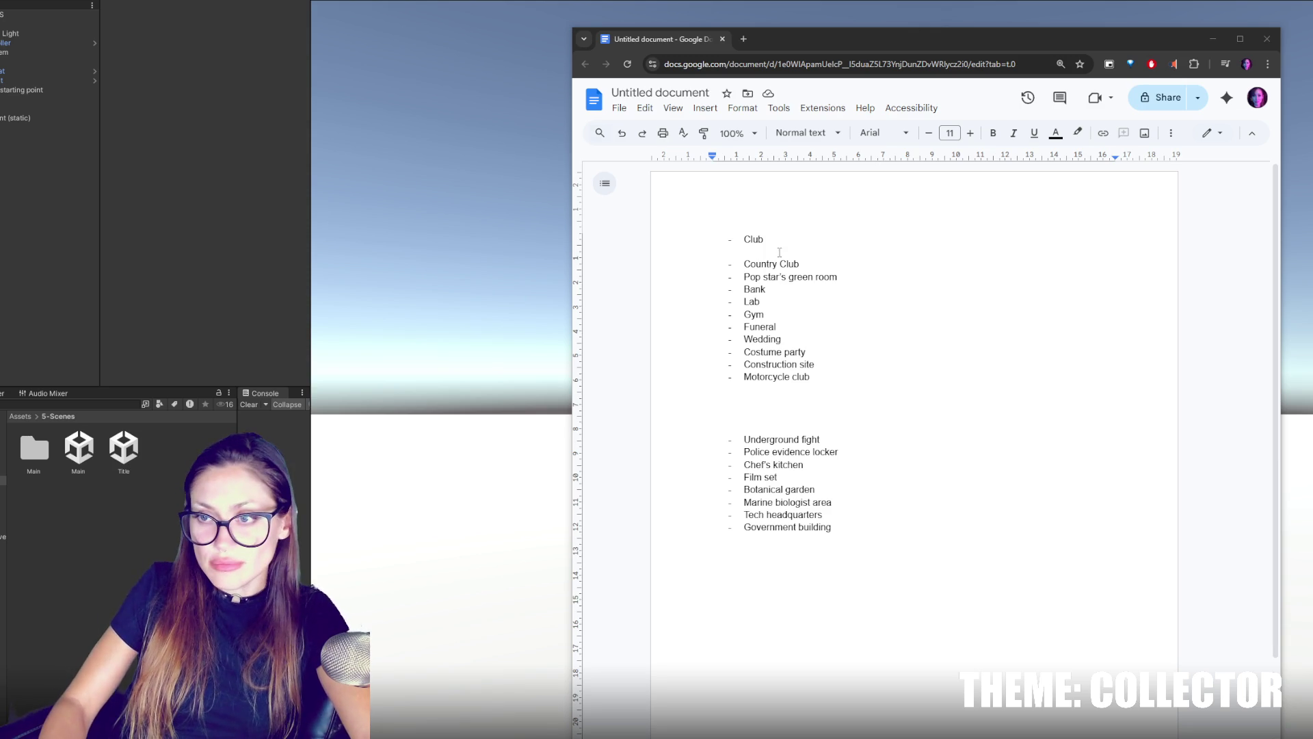
pyautogui.moveTo(746, 264); pyautogui.dragTo(816, 267)
pyautogui.click(745, 276)
pyautogui.hotkey('shift', 'Down')
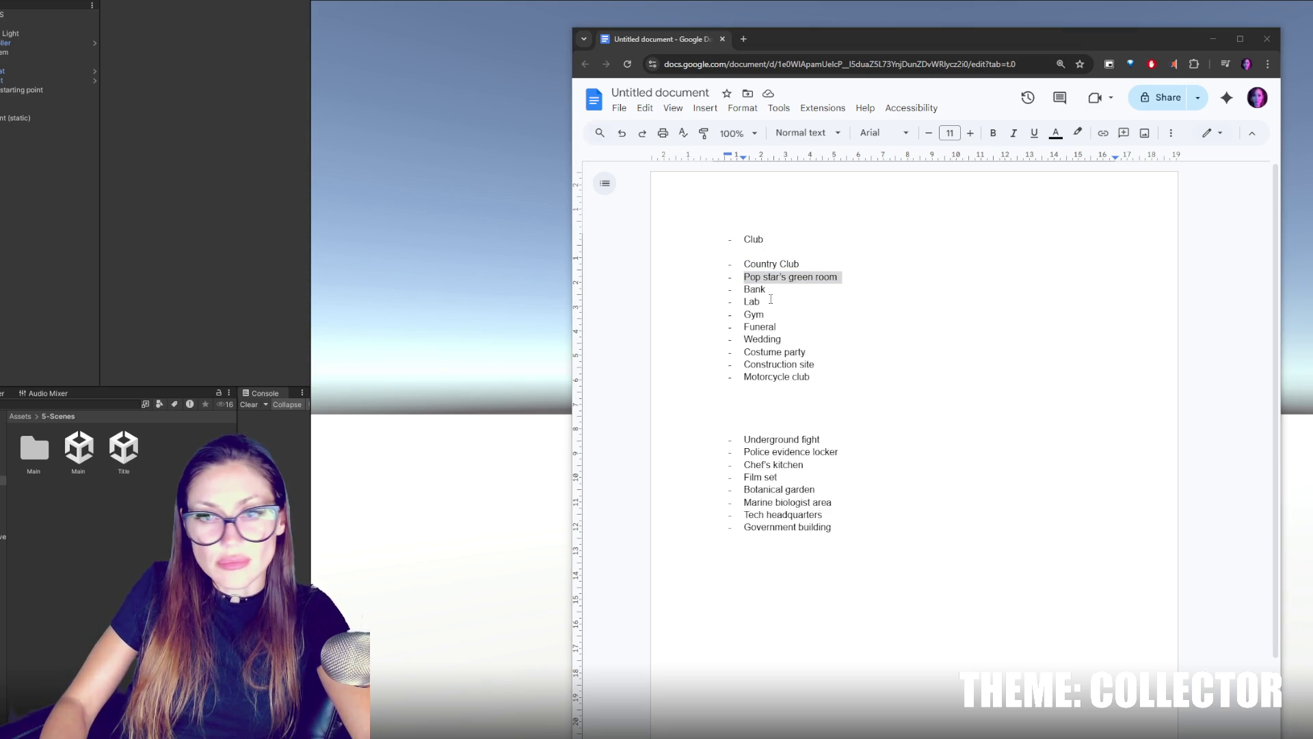
pyautogui.doubleClick(746, 288)
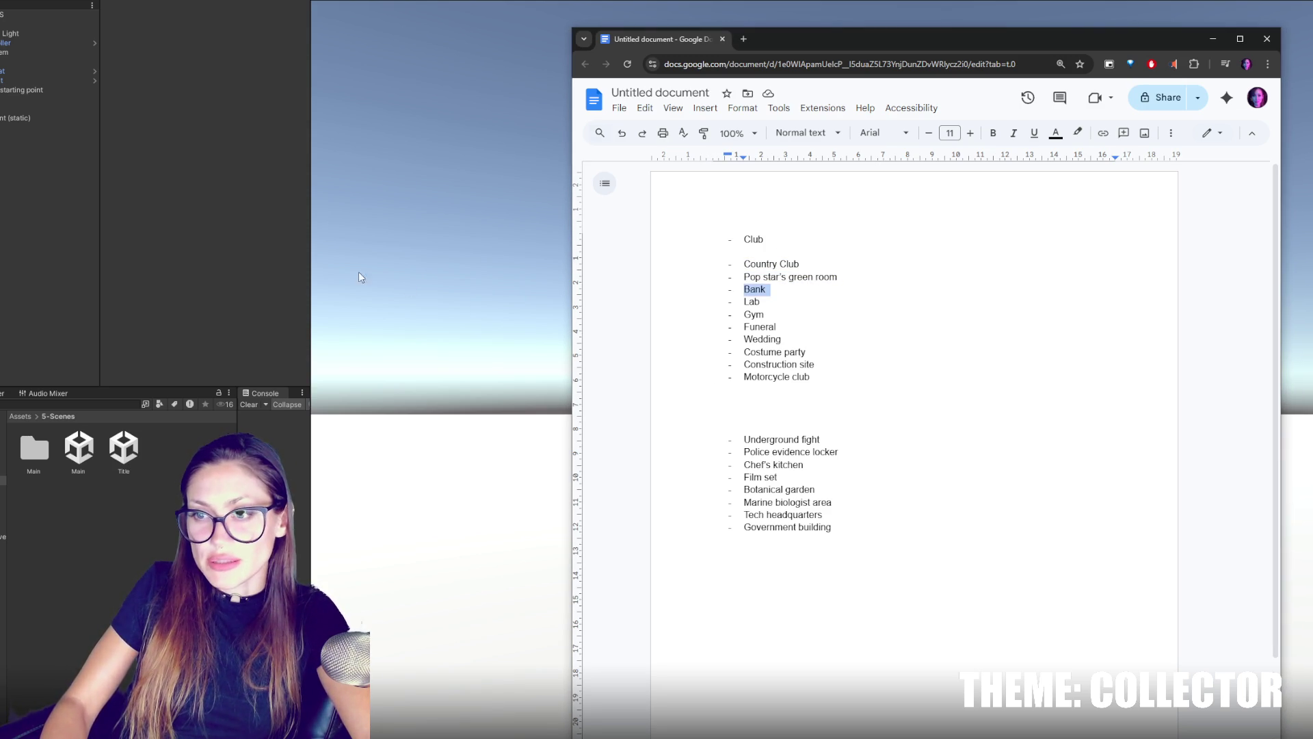
pyautogui.doubleClick(747, 302)
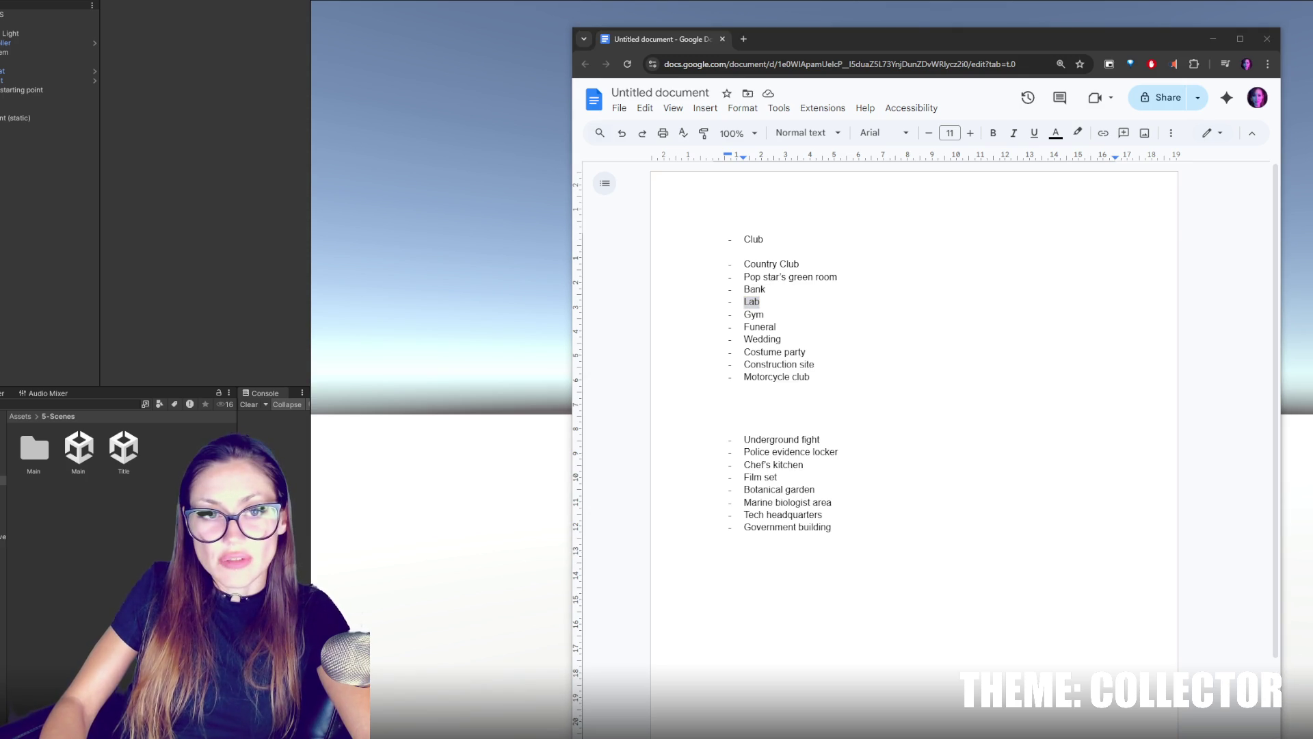
pyautogui.doubleClick(754, 314)
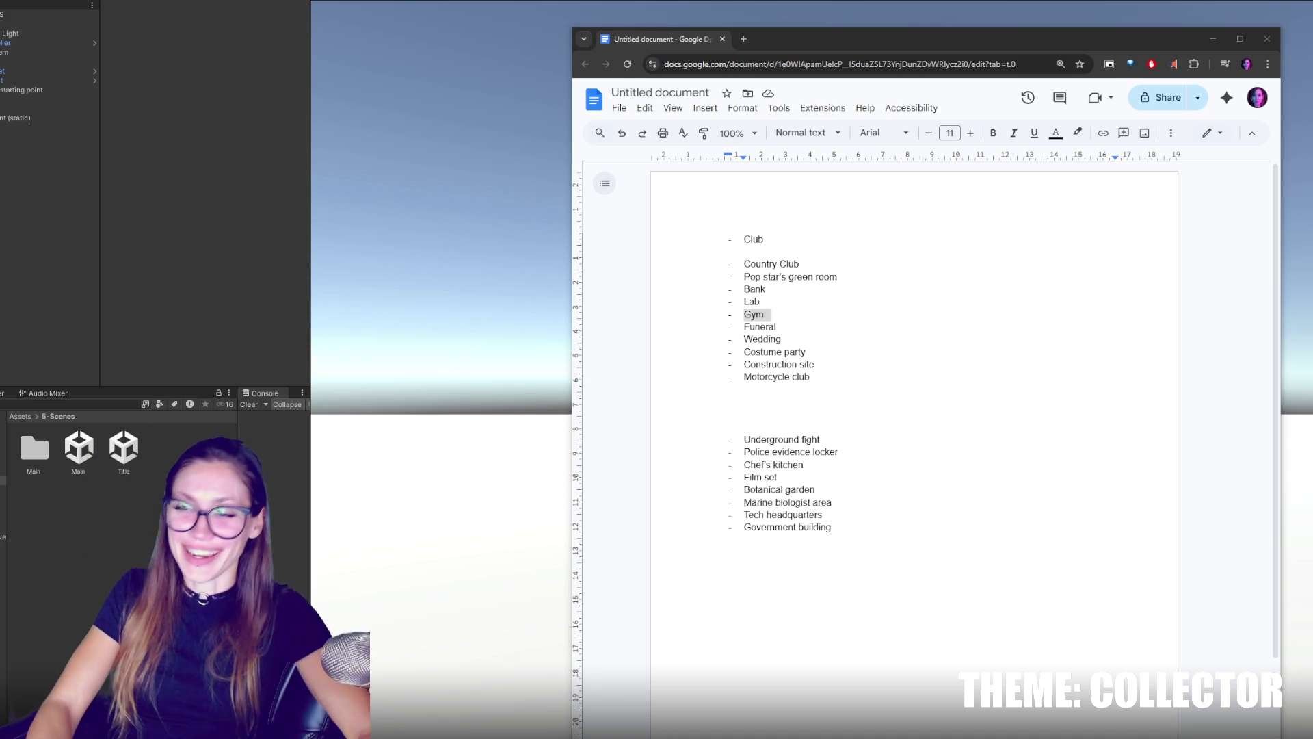
# Add an empty bullet line directly after Club.
pyautogui.click(798, 324)
pyautogui.click(814, 248)
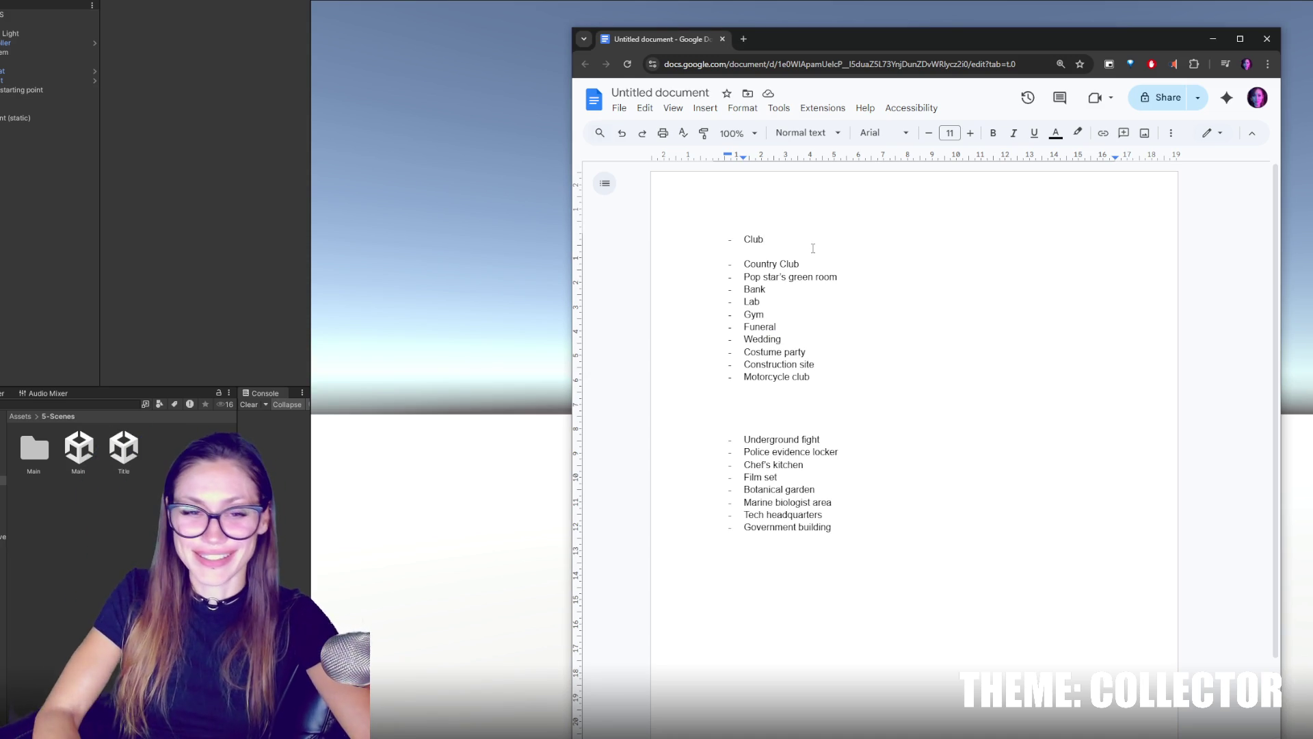
pyautogui.press('Return')
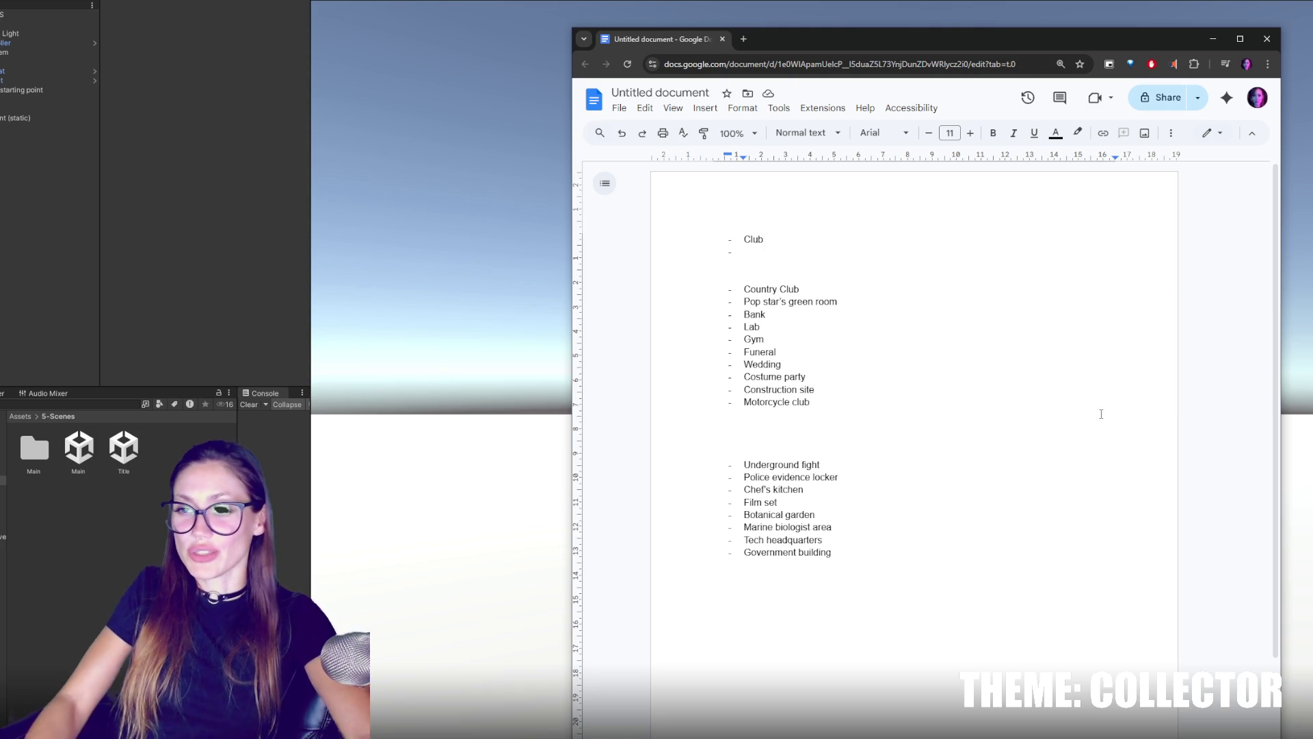
pyautogui.click(867, 340)
# Move Gym to a new line below Government building.
pyautogui.hotkey('shift', 'Up')
pyautogui.press('BackSpace')
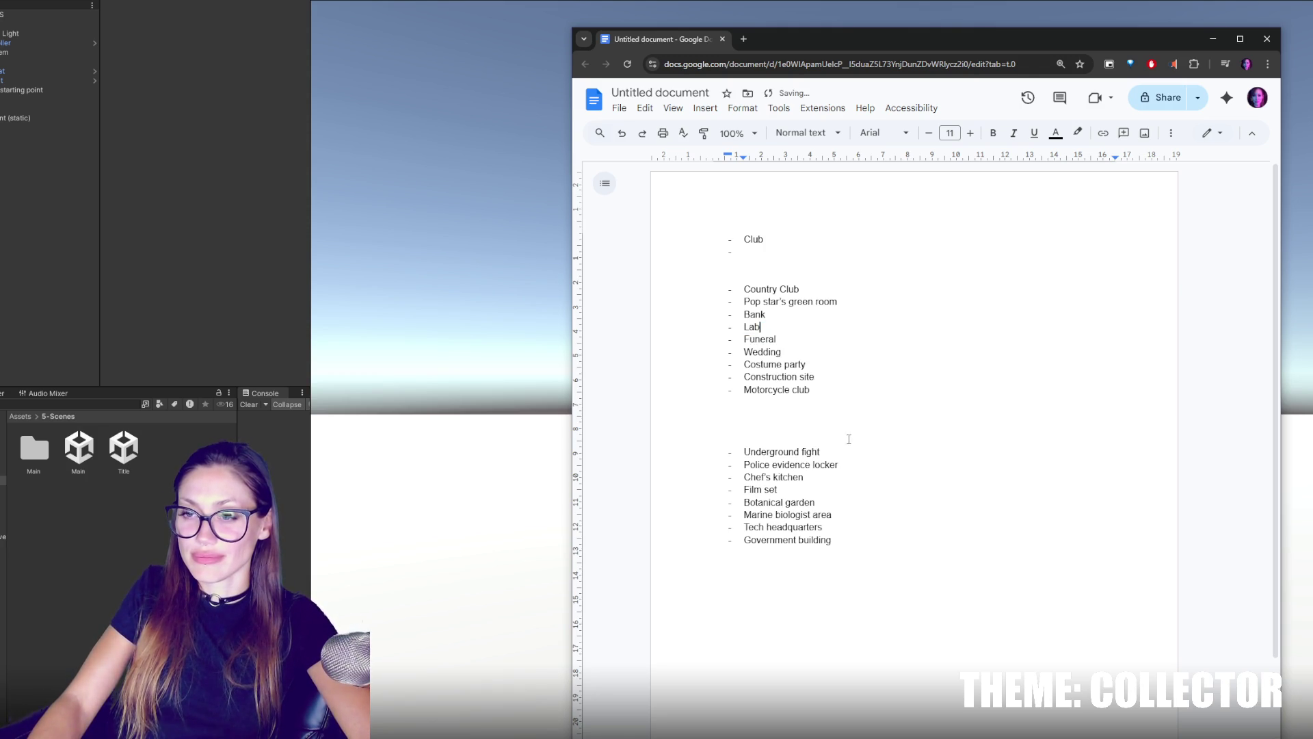
pyautogui.press('Return')
pyautogui.click(845, 556)
pyautogui.press('Return')
pyautogui.press('Return')
pyautogui.write('Gym')
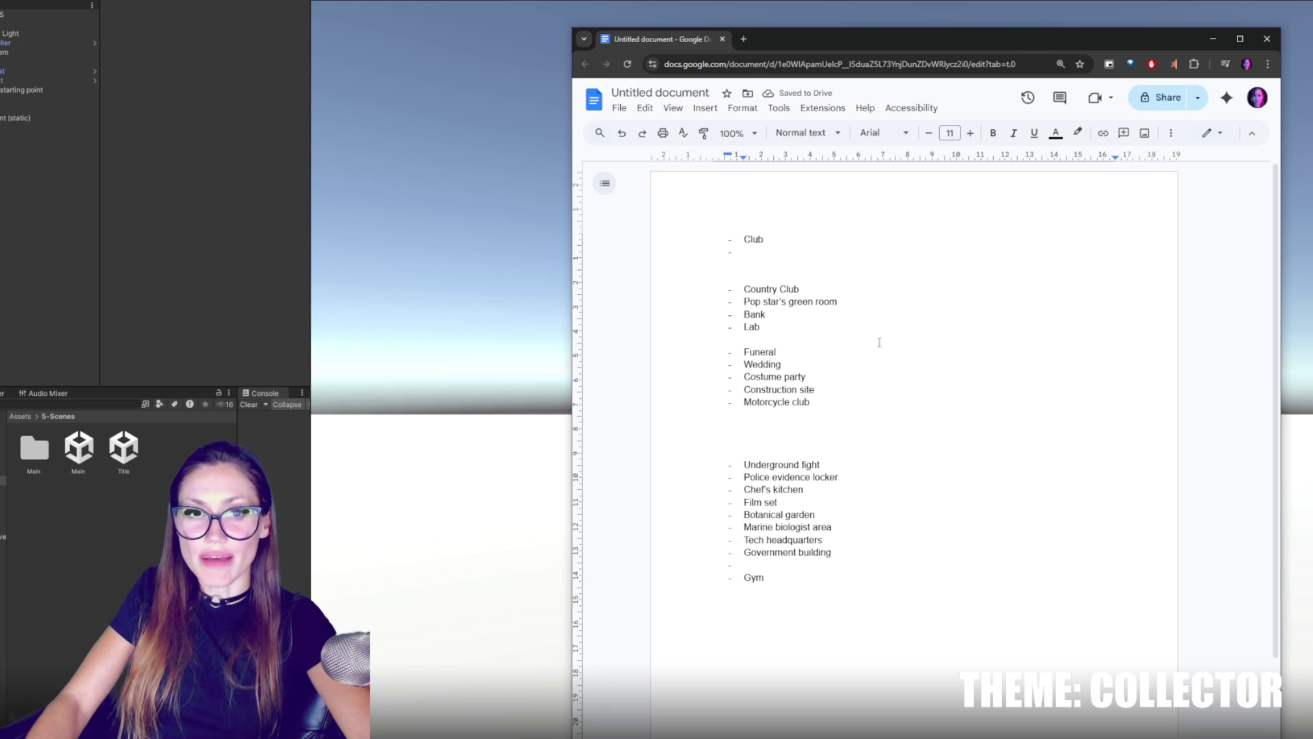
# Move Pop star's green room and Lab up under Club.
pyautogui.moveTo(846, 301); pyautogui.dragTo(860, 289)
pyautogui.hotkey('ctrl', 'c')
pyautogui.press('BackSpace')
pyautogui.click(802, 244)
pyautogui.press('Down')
pyautogui.hotkey('ctrl', 'v')
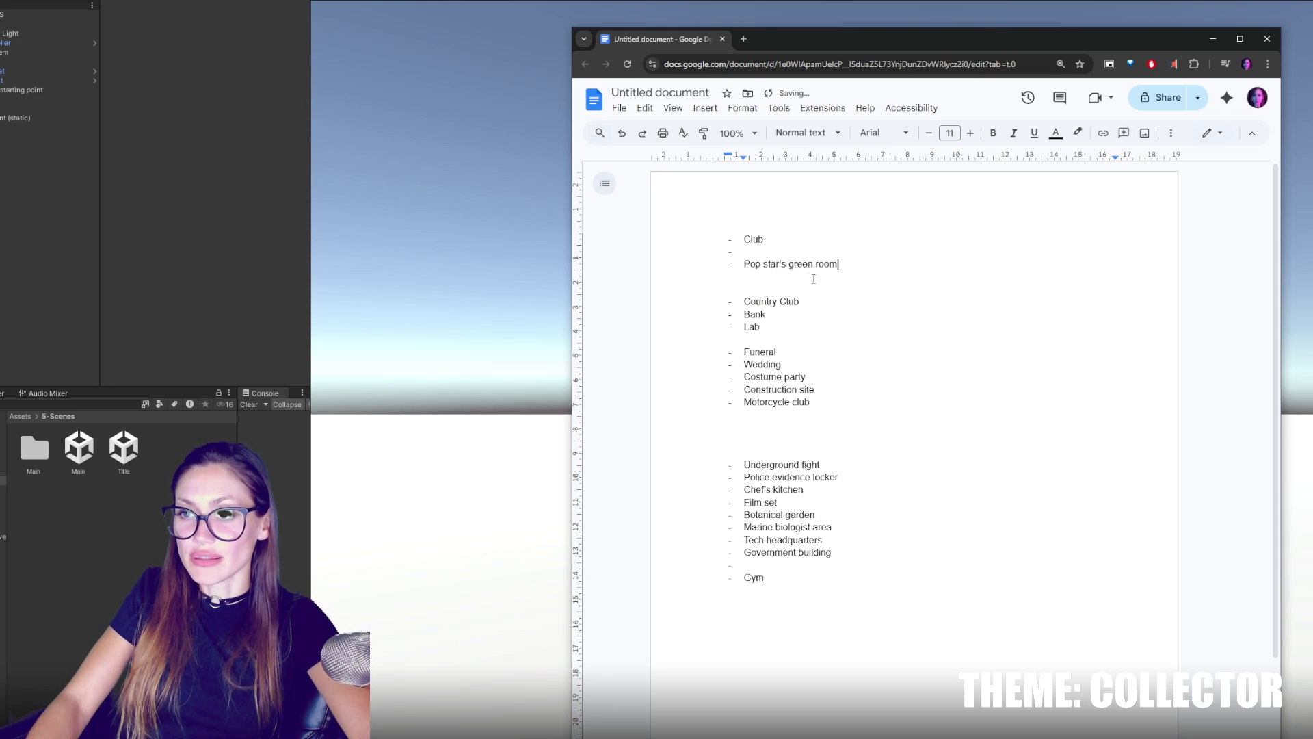
pyautogui.hotkey('shift', 'Home')
pyautogui.hotkey('ctrl', 'x')
pyautogui.press('BackSpace')
pyautogui.click(789, 251)
pyautogui.press('Return')
pyautogui.hotkey('ctrl', 'v')
# Move Country Club and Bank below Motorcycle club.
pyautogui.click(812, 326)
pyautogui.hotkey('shift', 'Up')
pyautogui.hotkey('shift', 'Up')
pyautogui.hotkey('ctrl', 'x')
pyautogui.click(829, 405)
pyautogui.hotkey('ctrl', 'v')
pyautogui.click(833, 388)
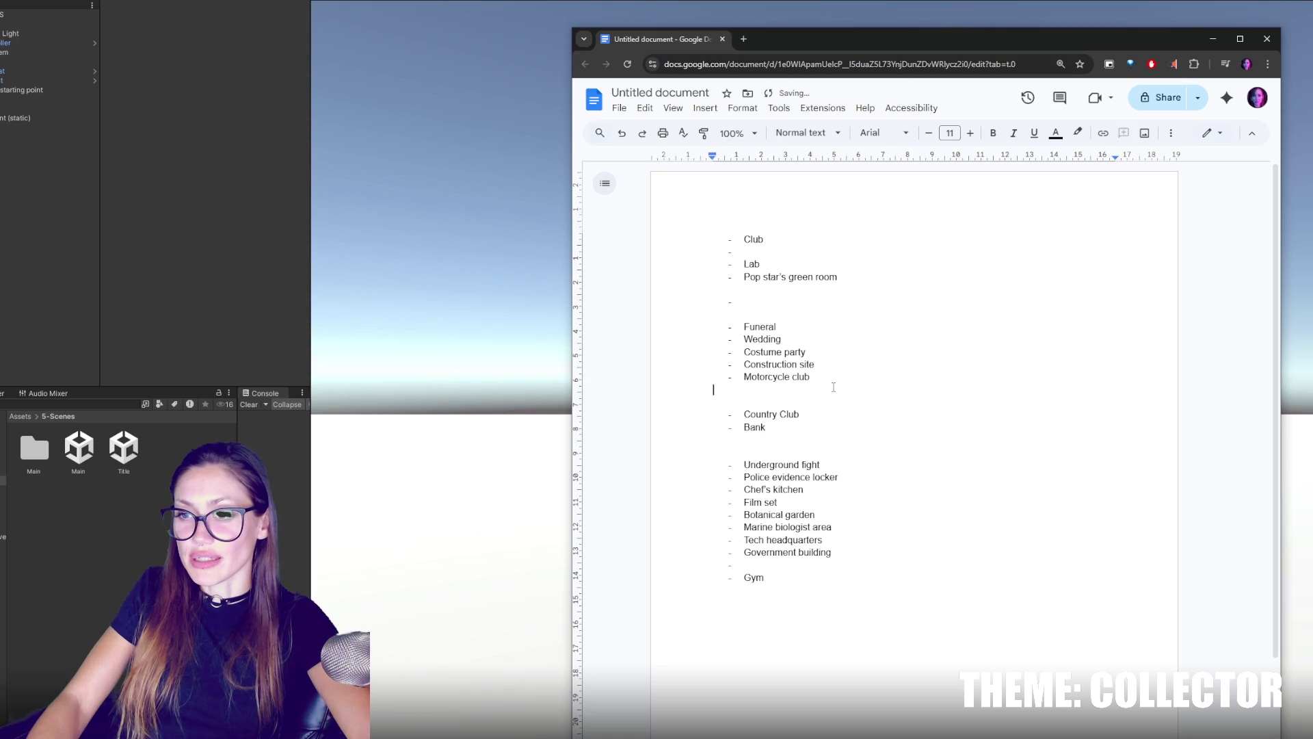
# Delete the empty bullet under Club and the bullet above Funeral.
pyautogui.click(820, 302)
pyautogui.press('BackSpace')
pyautogui.click(780, 252)
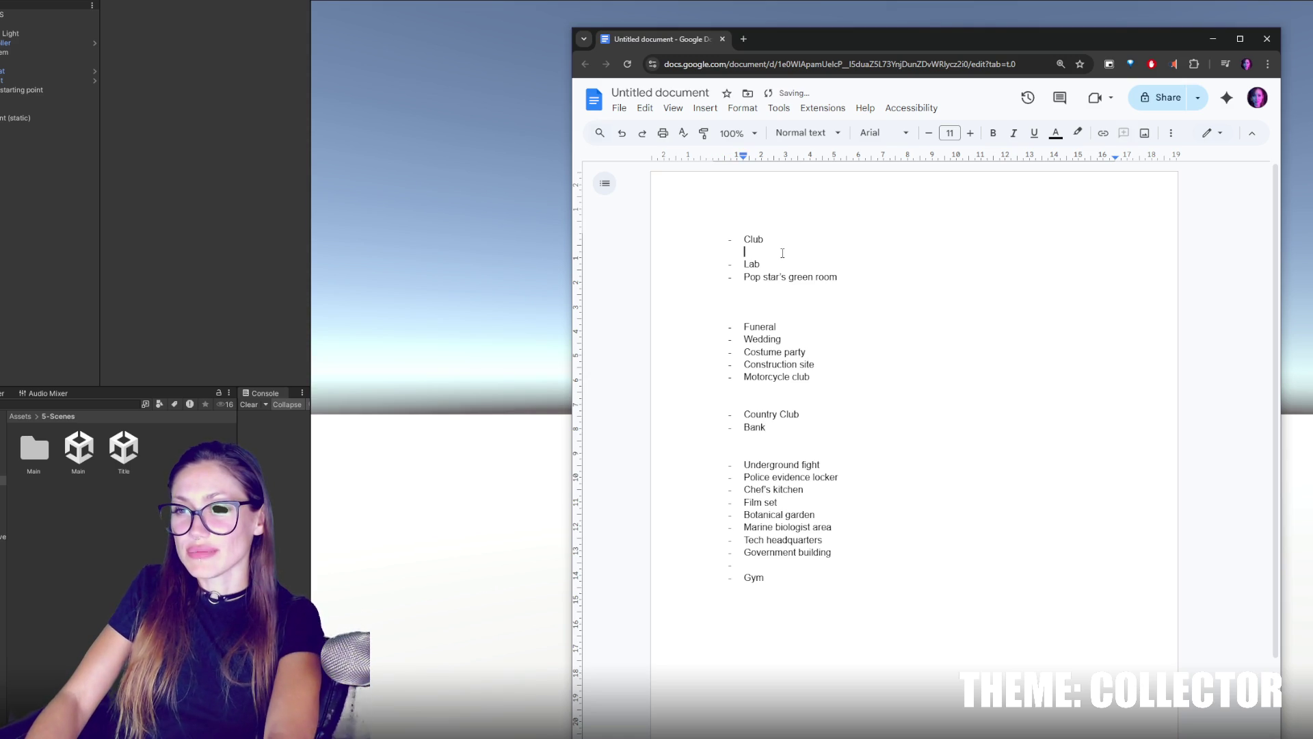
pyautogui.press('BackSpace')
pyautogui.press('BackSpace')
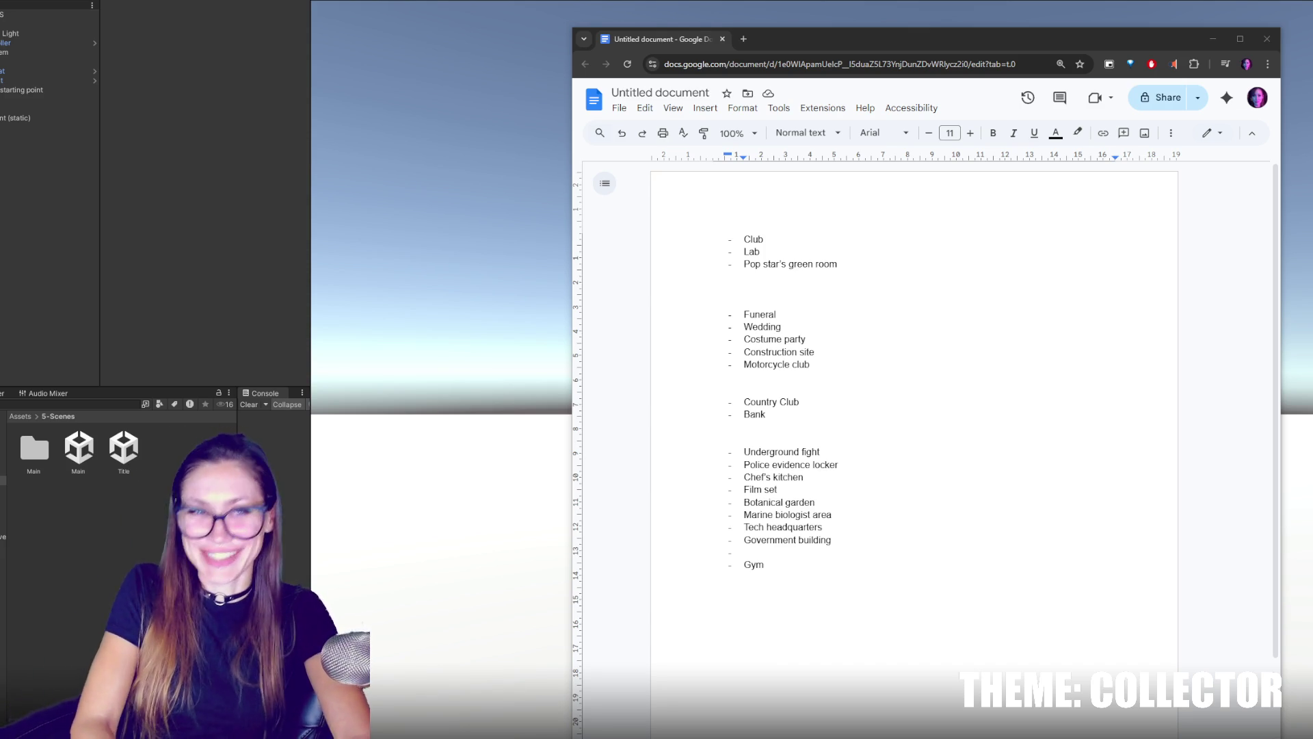
pyautogui.click(721, 304)
pyautogui.doubleClick(759, 314)
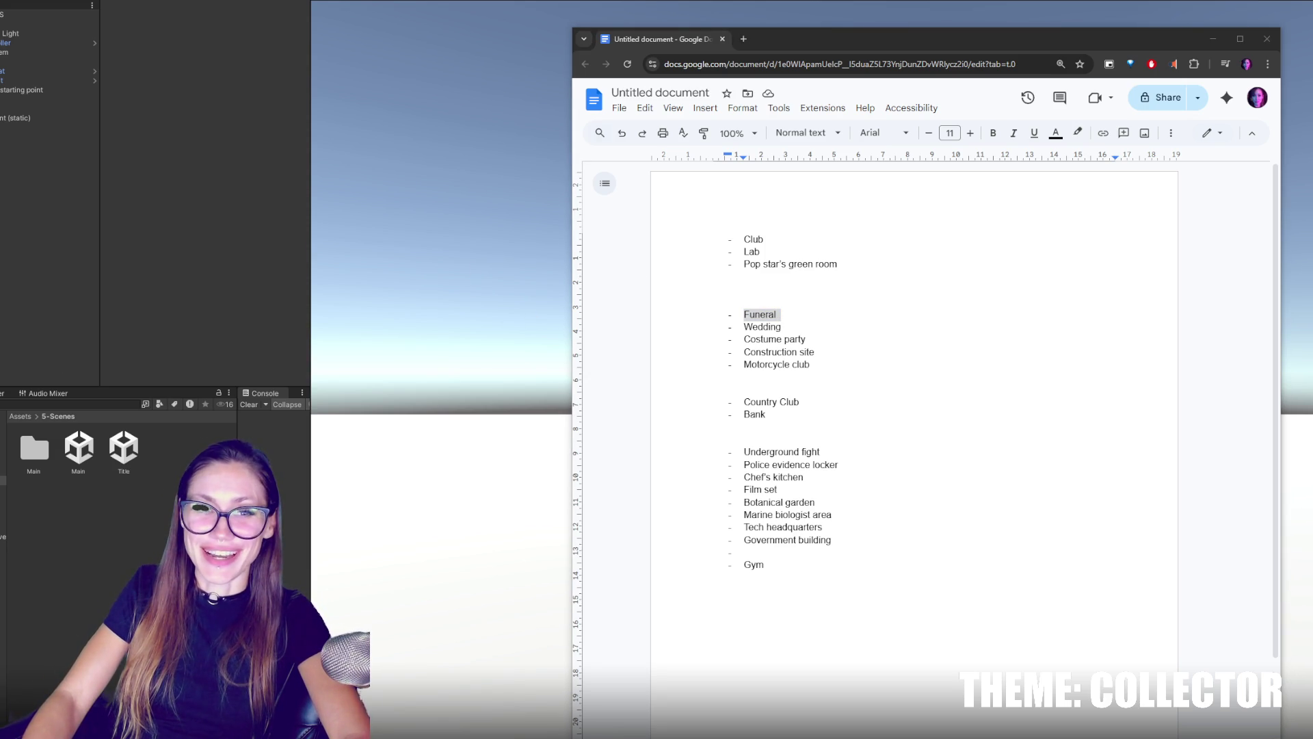
pyautogui.doubleClick(762, 326)
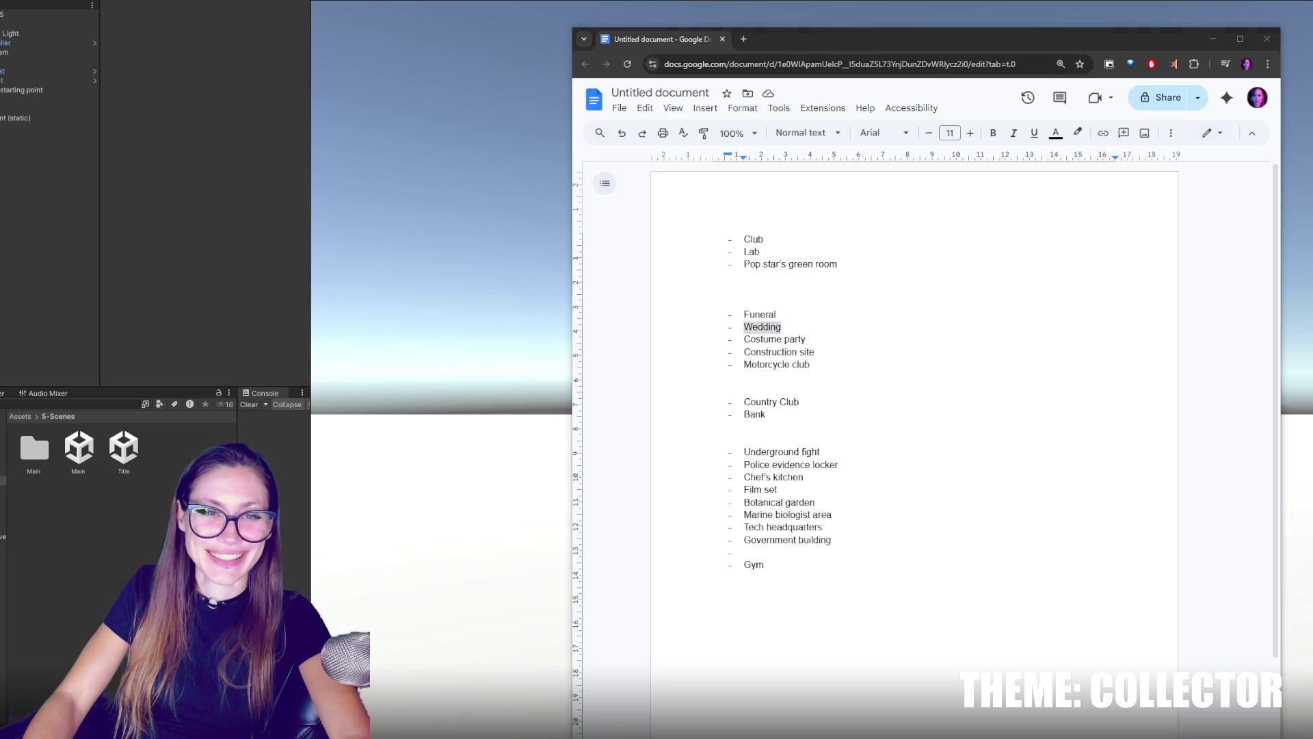
pyautogui.tripleClick(779, 340)
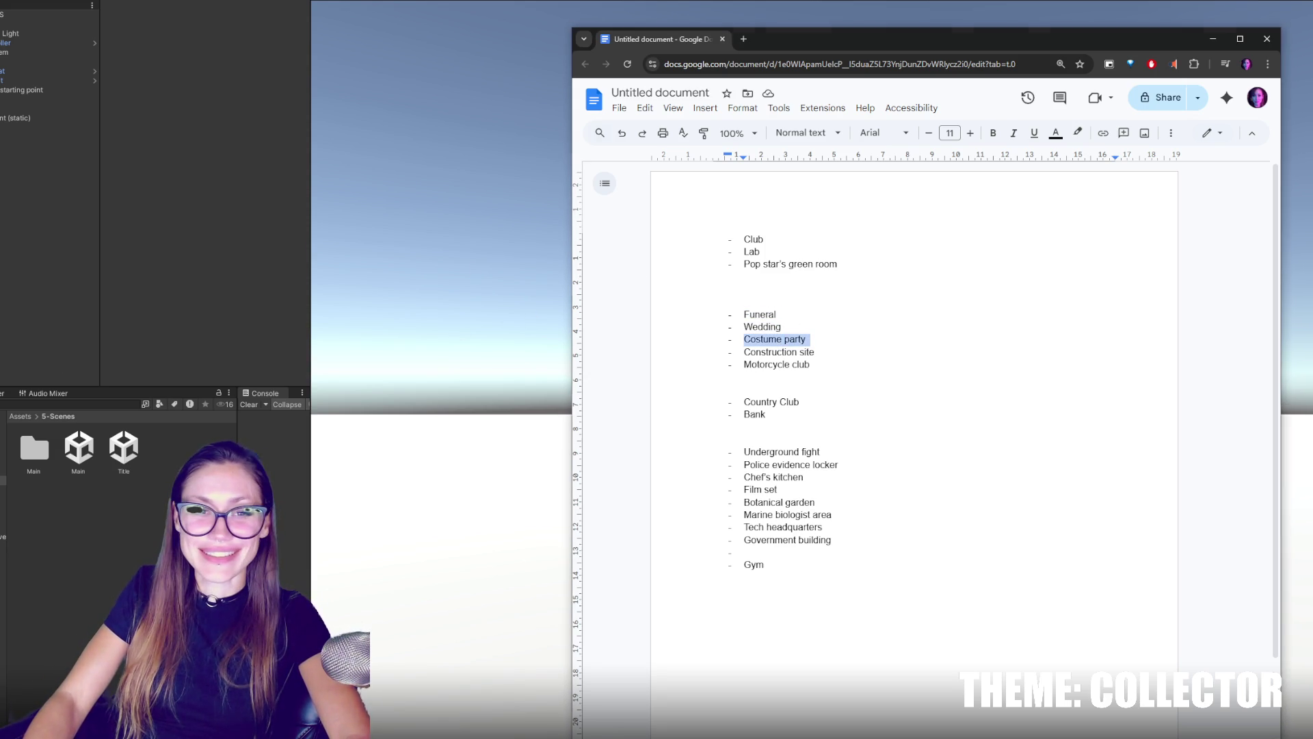
pyautogui.doubleClick(753, 352)
pyautogui.tripleClick(780, 352)
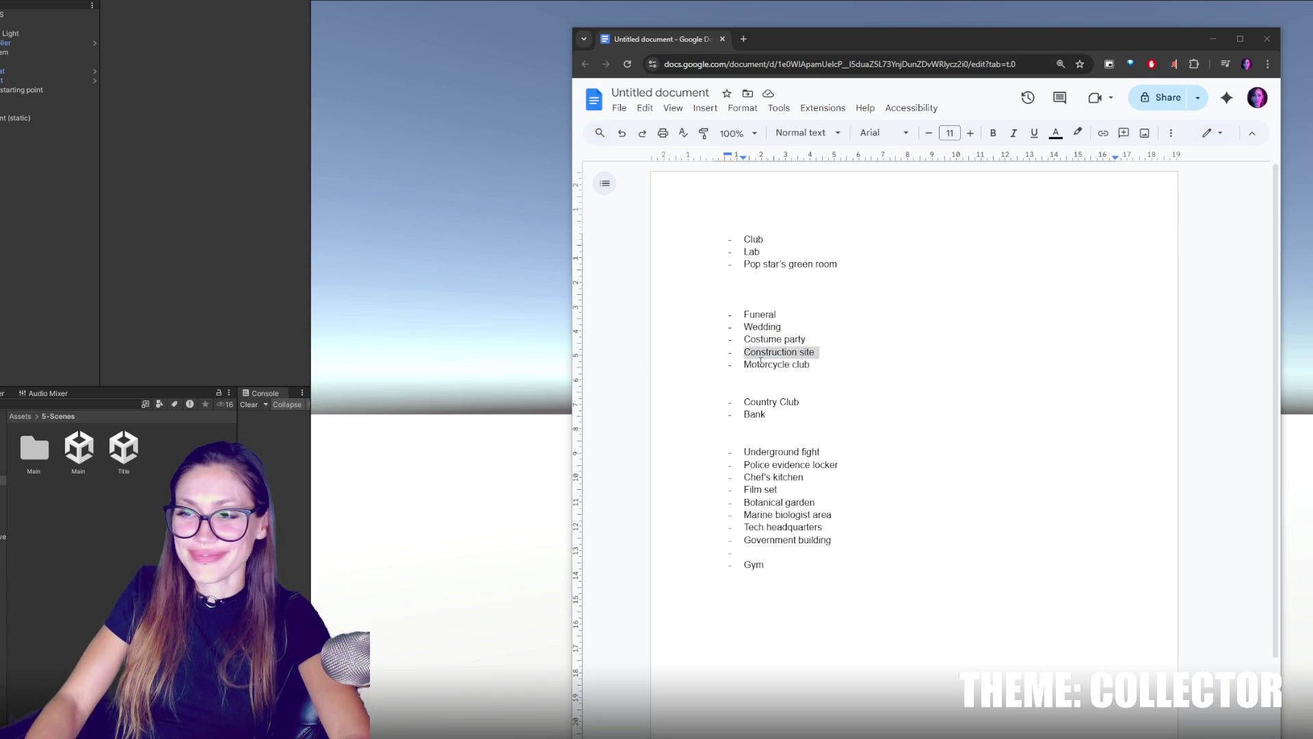
pyautogui.tripleClick(766, 364)
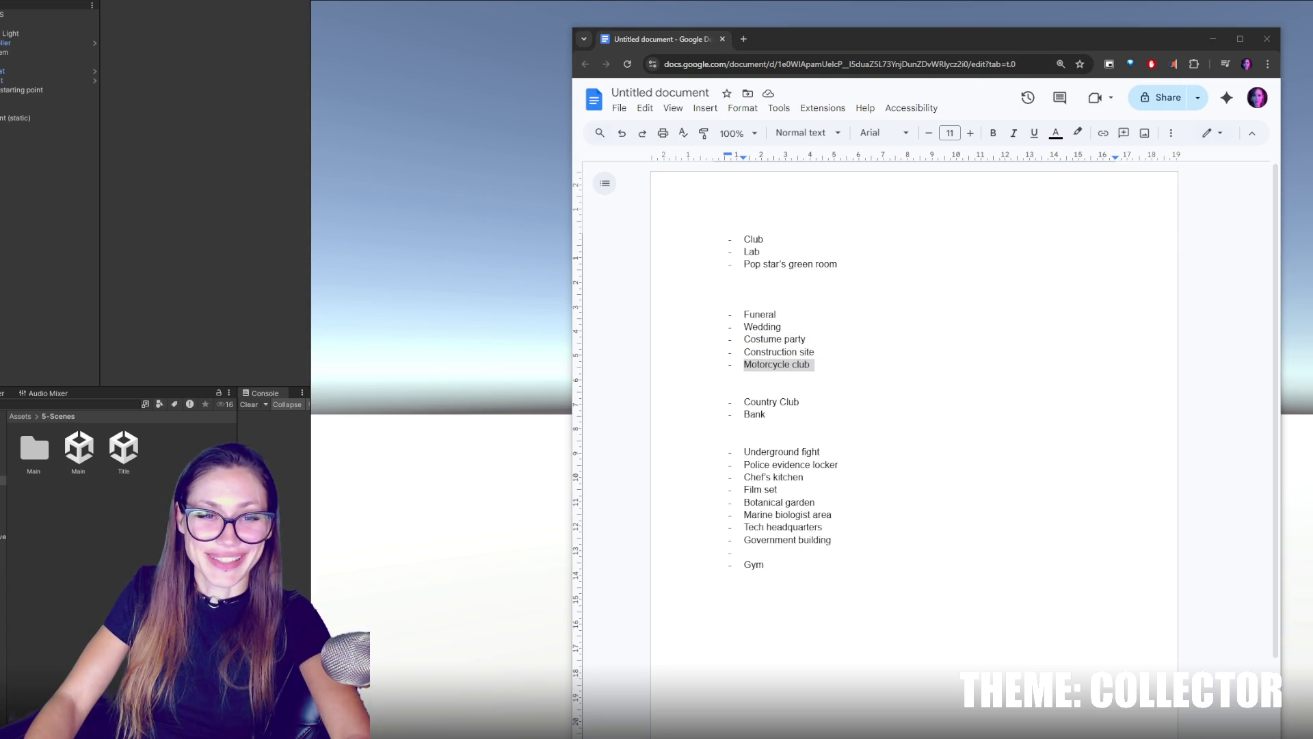
pyautogui.click(783, 351)
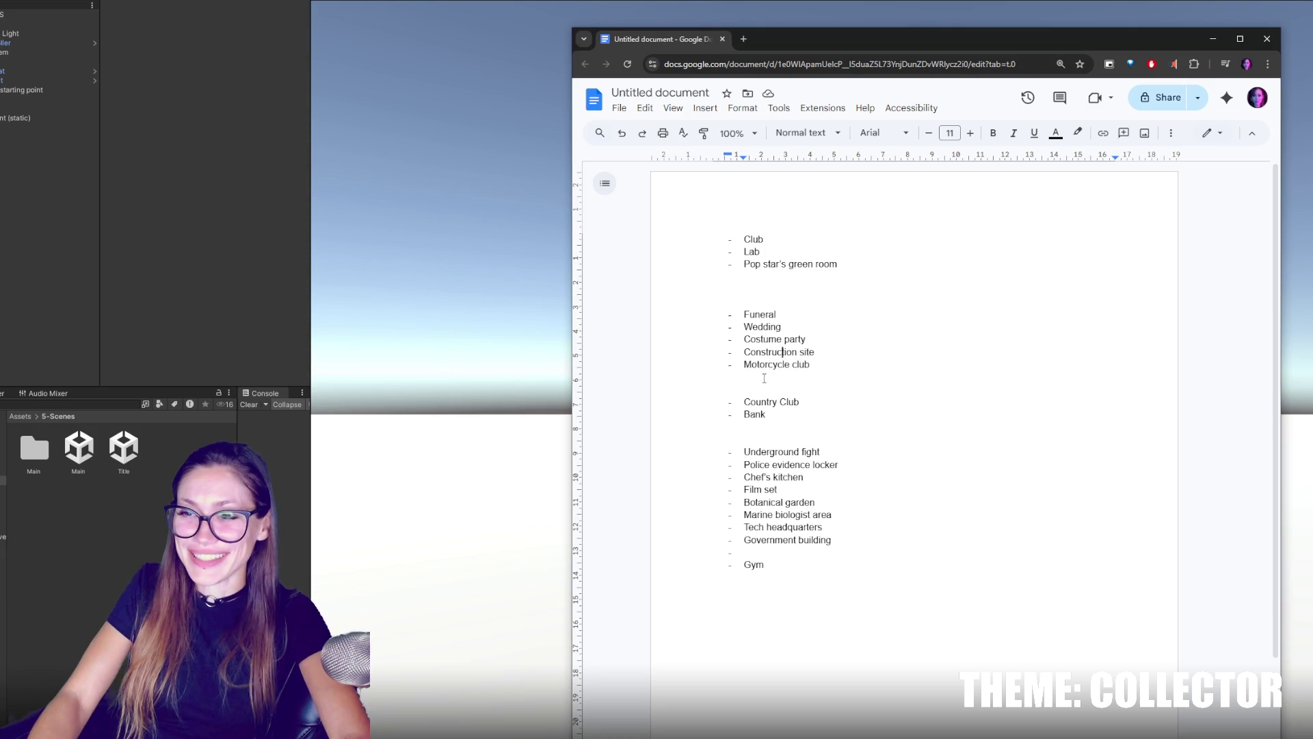
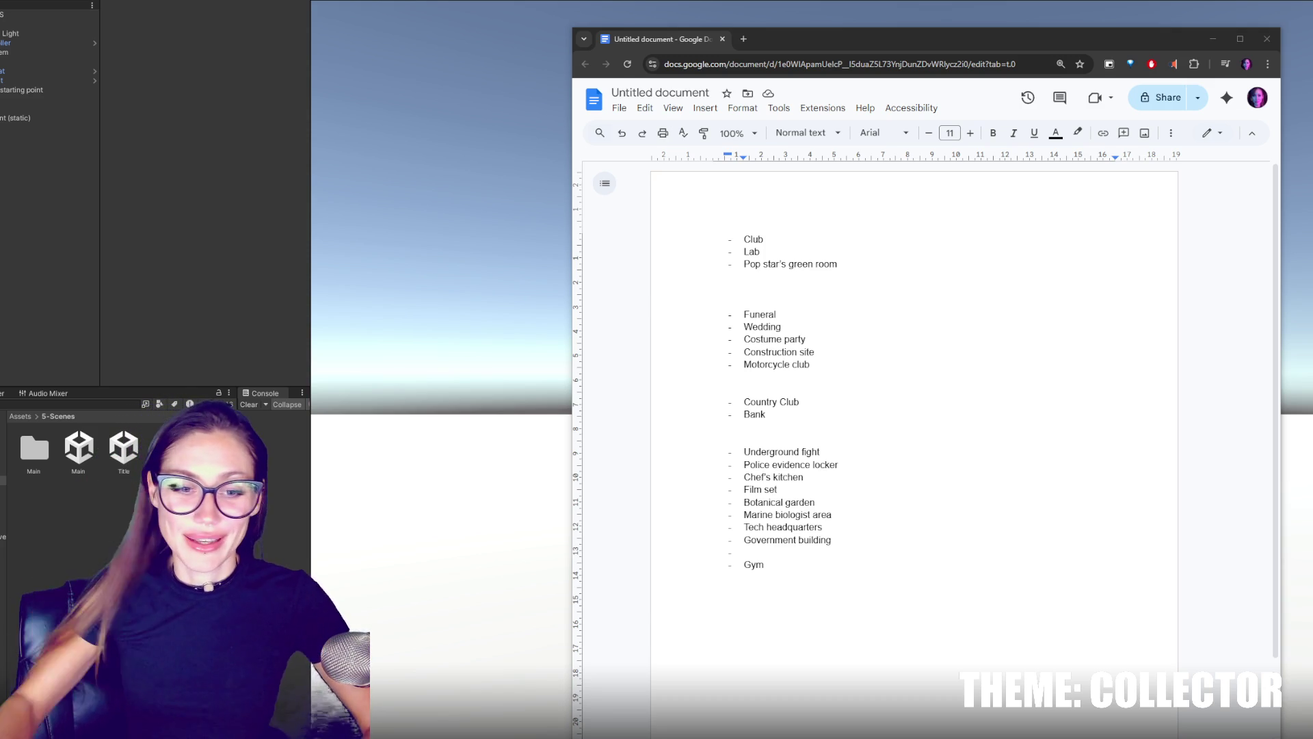
# Move the Motorcycle club line to right after Pop star's green room and delete the leftover empty bullet.
pyautogui.click(848, 406)
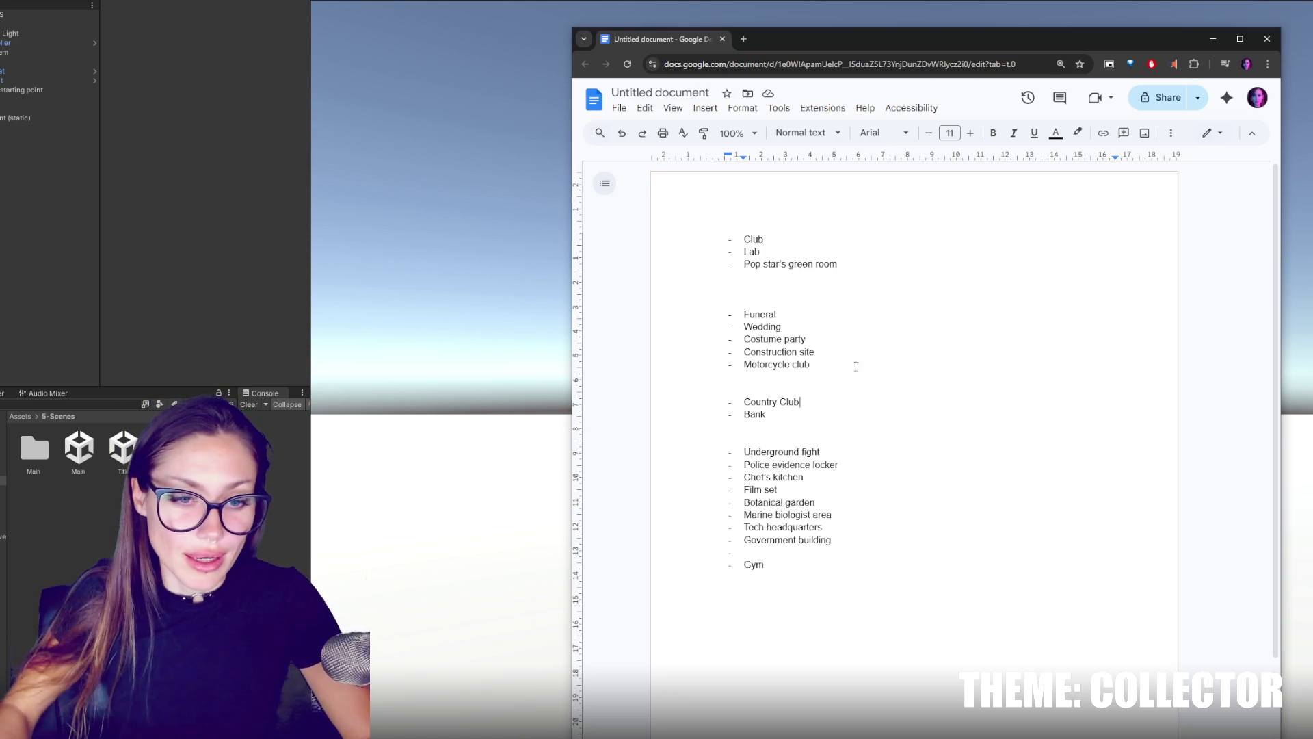
pyautogui.click(925, 426)
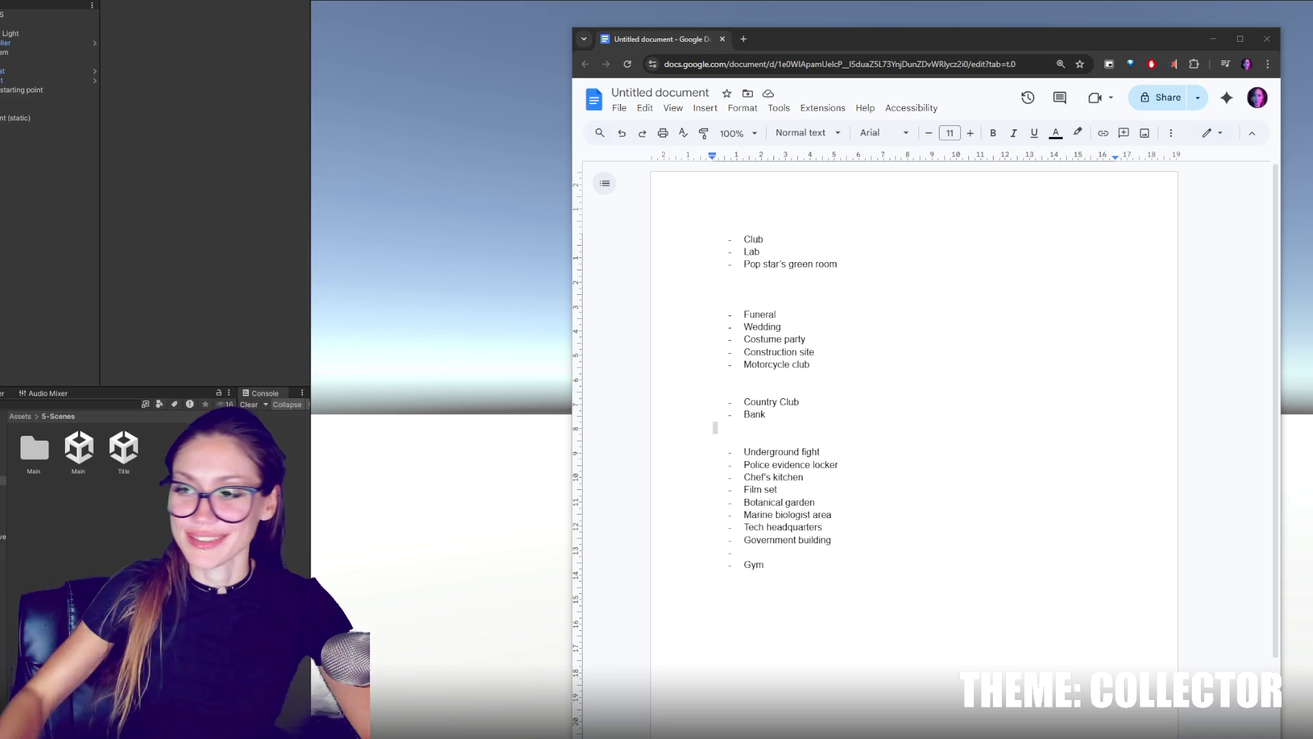
pyautogui.moveTo(847, 366); pyautogui.dragTo(867, 357)
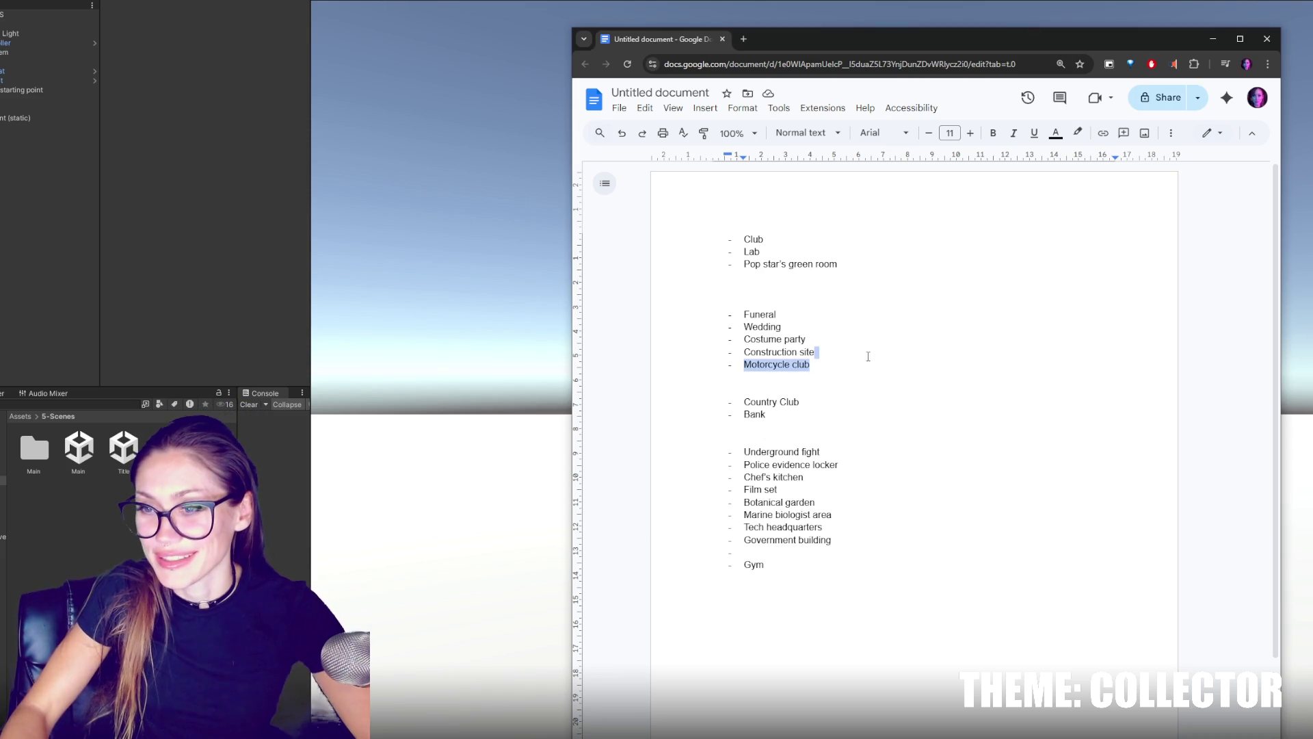
pyautogui.hotkey('ctrl', 'x')
pyautogui.click(871, 264)
pyautogui.press('Return')
pyautogui.hotkey('ctrl', 'v')
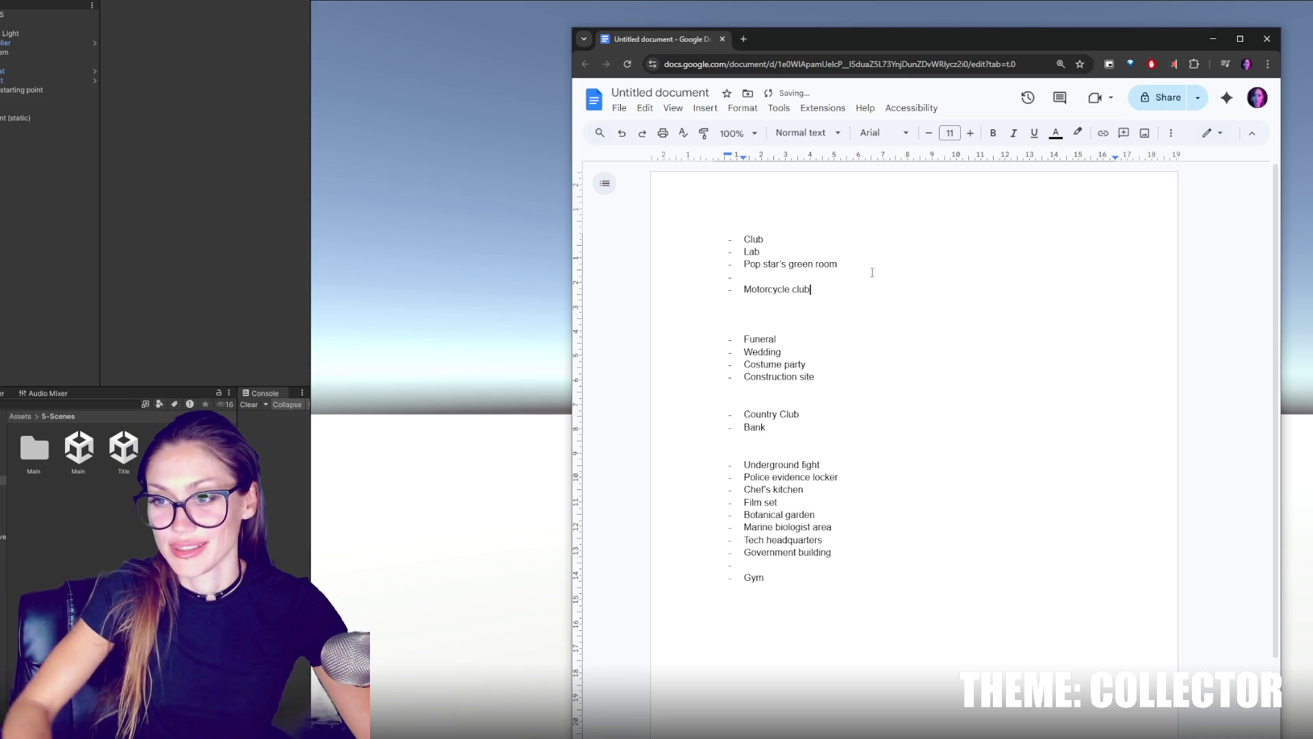
pyautogui.click(847, 275)
pyautogui.press('BackSpace')
pyautogui.press('BackSpace')
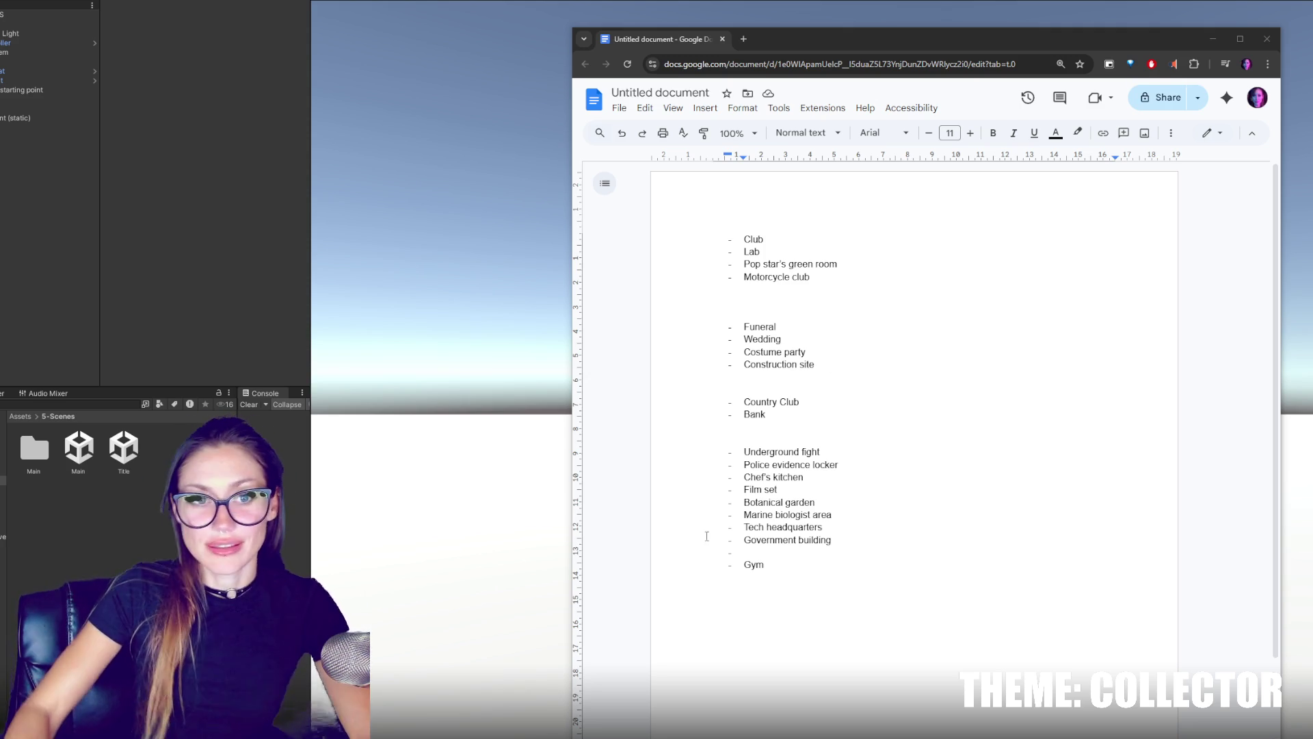
# Move the Wedding line to a new line after Bank.
pyautogui.moveTo(827, 342); pyautogui.dragTo(819, 331)
pyautogui.press('BackSpace')
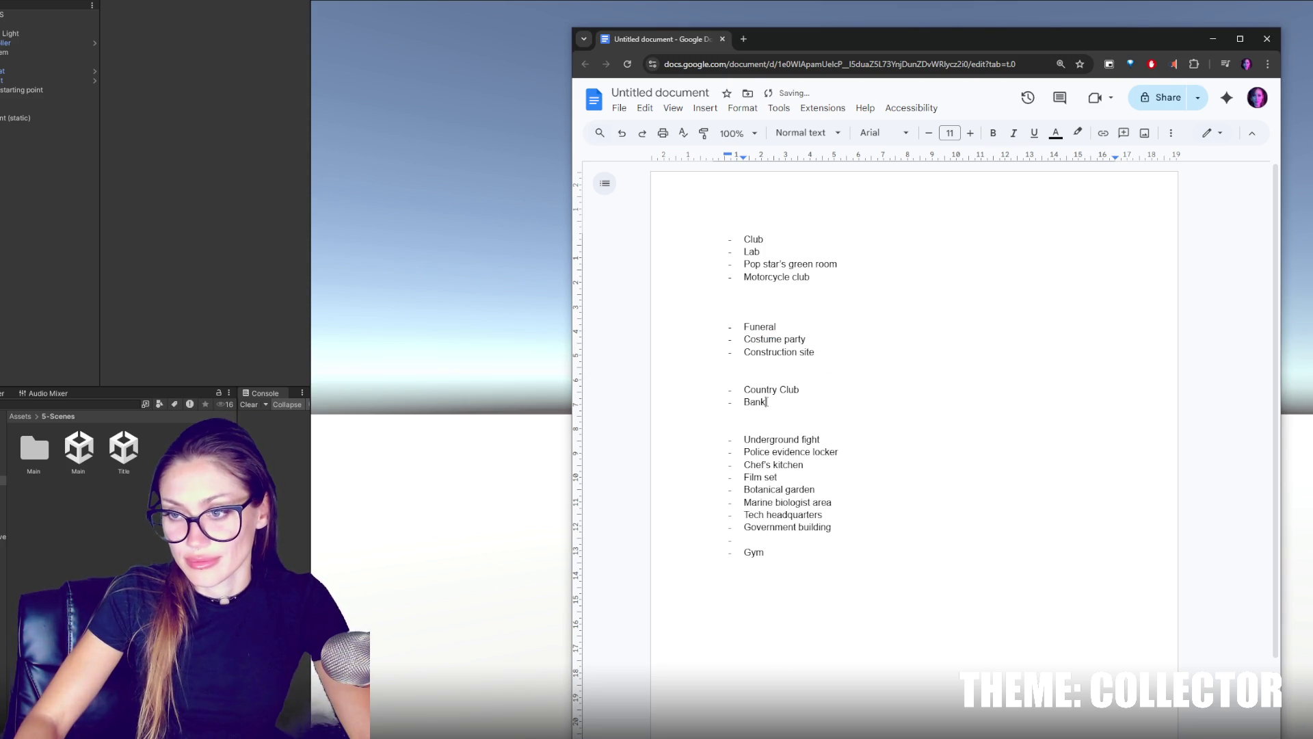
pyautogui.press('Return')
pyautogui.press('Return')
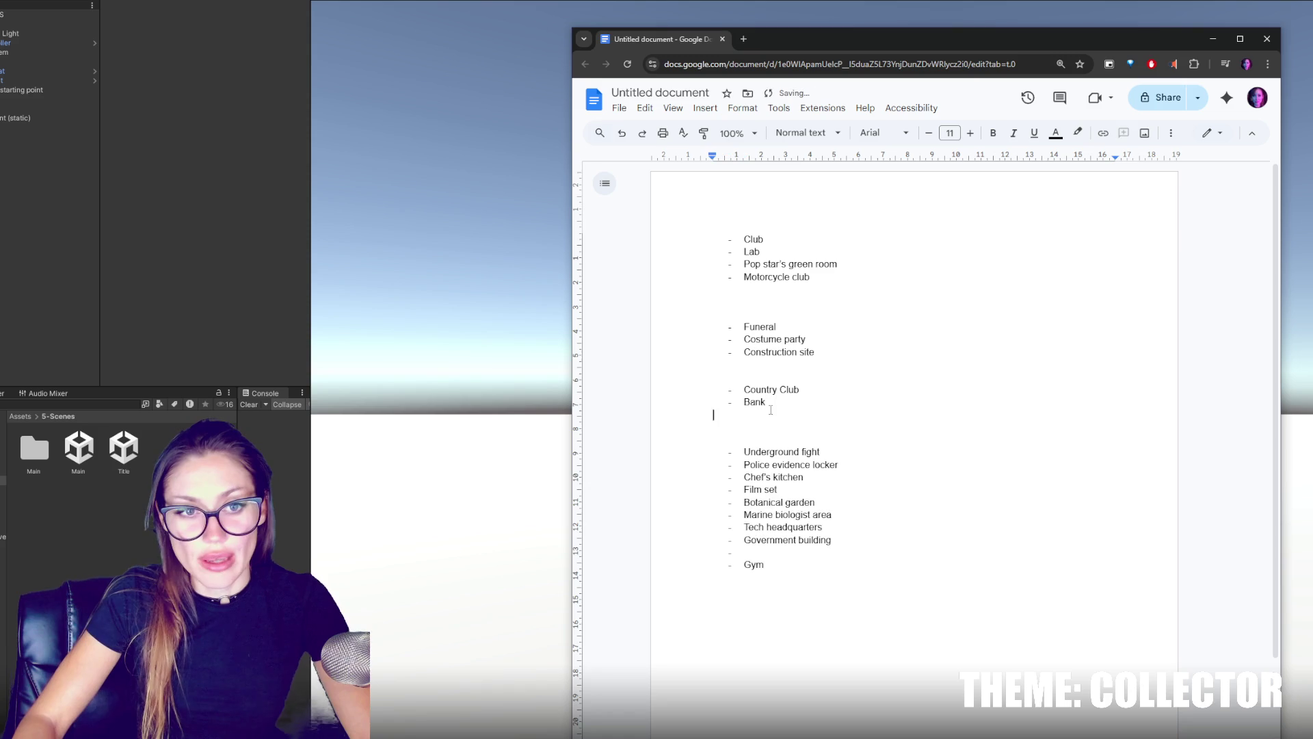
pyautogui.hotkey('ctrl', 'v')
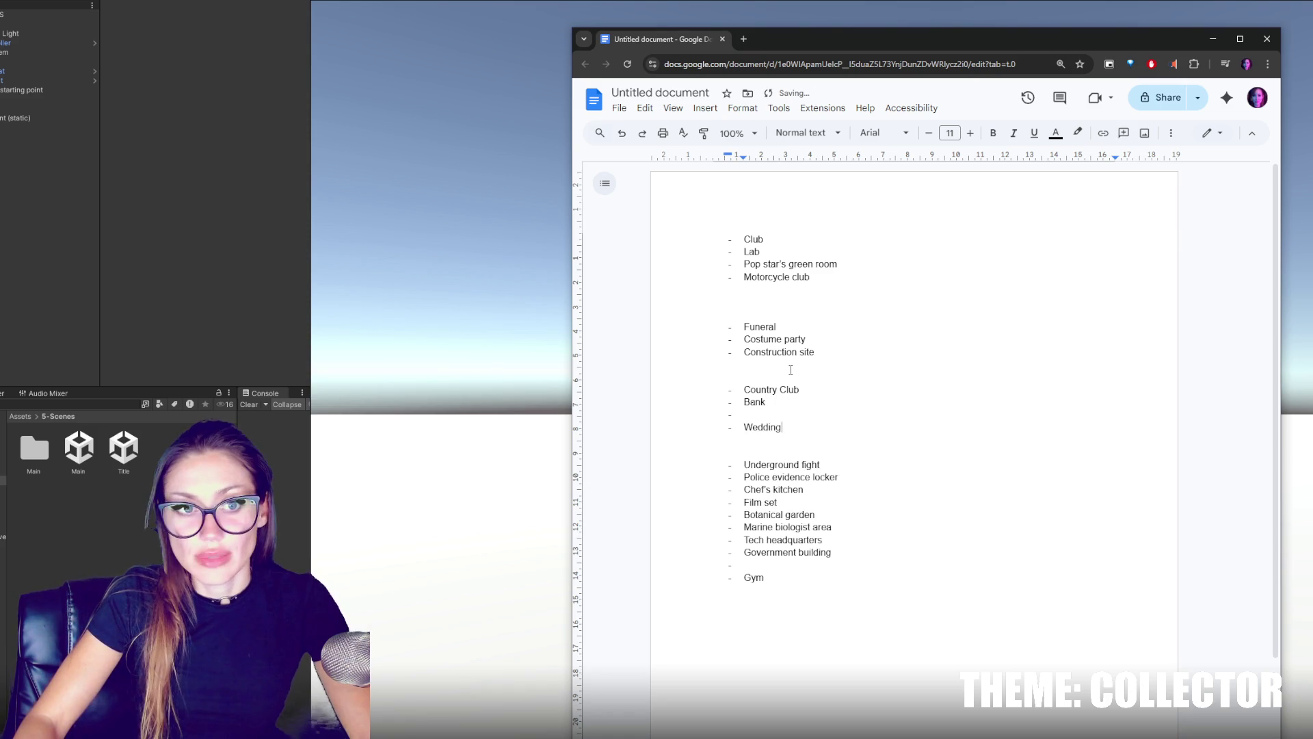
# Relocate Funeral from above Costume party to right after Motorcycle club.
pyautogui.doubleClick(761, 326)
pyautogui.hotkey('ctrl', 'x')
pyautogui.click(791, 413)
pyautogui.press('Return')
pyautogui.hotkey('ctrl', 'v')
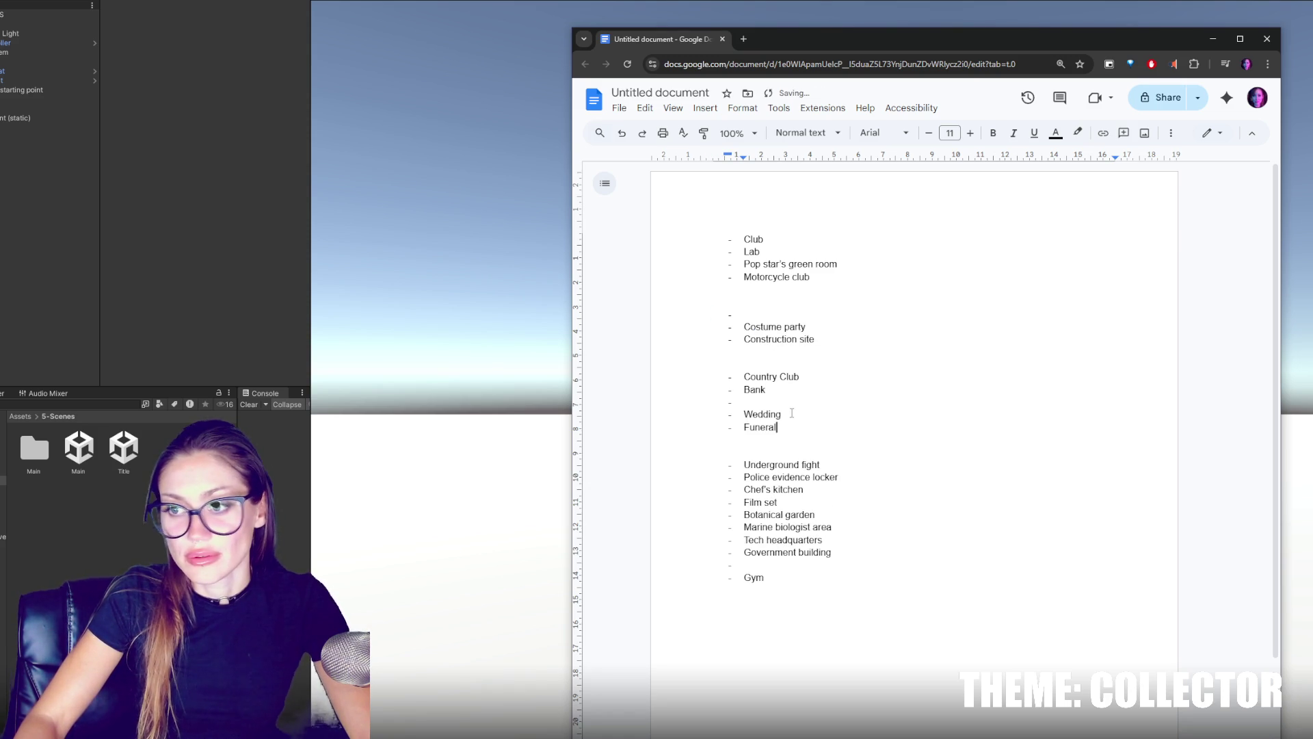
pyautogui.click(811, 315)
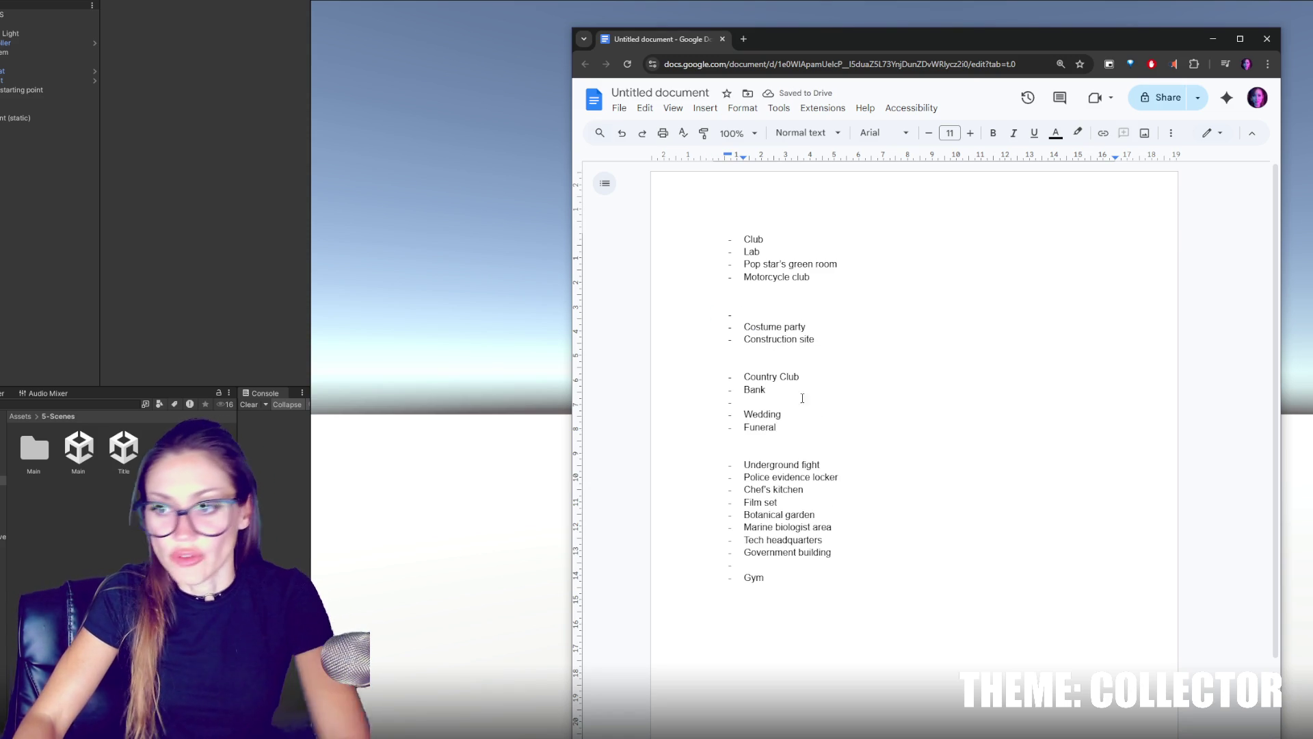
pyautogui.moveTo(805, 429); pyautogui.dragTo(813, 418)
pyautogui.hotkey('ctrl', 'x')
pyautogui.click(782, 298)
pyautogui.hotkey('ctrl', 'v')
# Move the Construction site line to follow Wedding.
pyautogui.moveTo(815, 352); pyautogui.dragTo(837, 340)
pyautogui.hotkey('ctrl', 'x')
pyautogui.click(812, 414)
pyautogui.hotkey('ctrl', 'v')
# Delete the blank lines and empty bullets left around Bank, Wedding and Costume party.
pyautogui.click(805, 451)
pyautogui.press('BackSpace')
pyautogui.press('BackSpace')
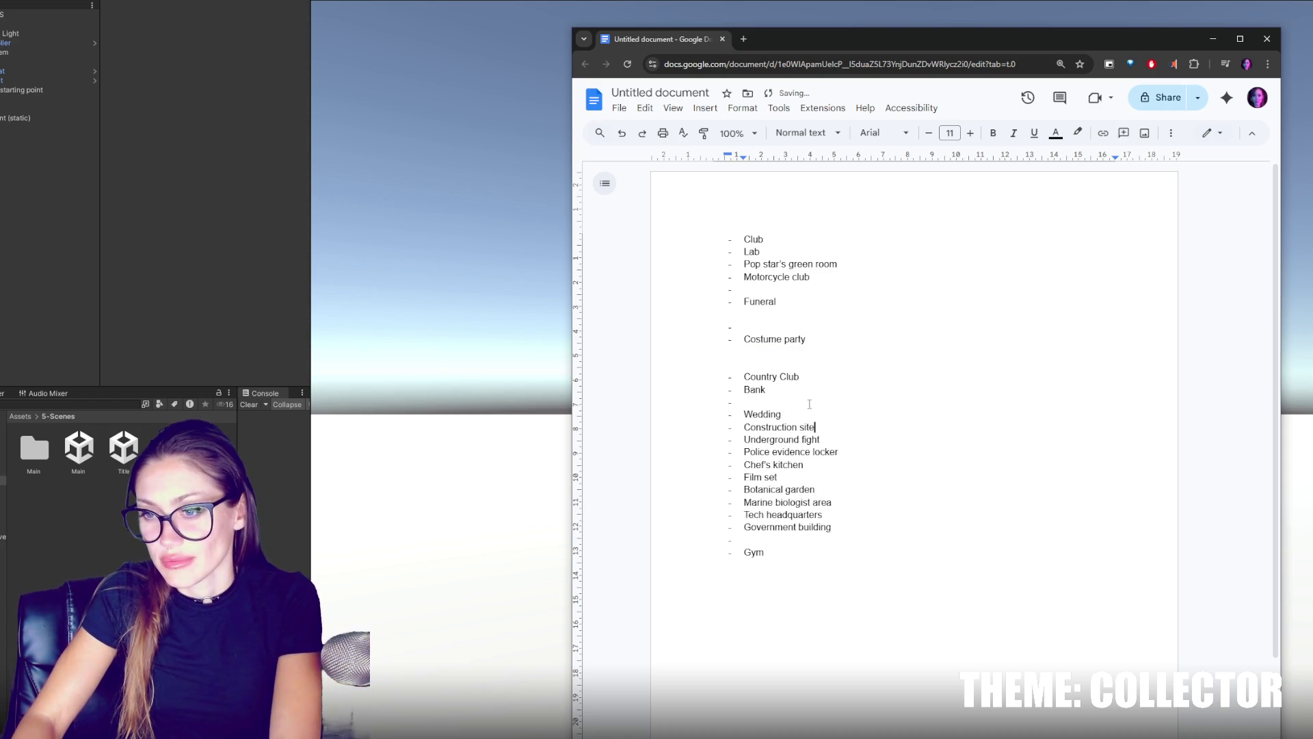
pyautogui.click(809, 402)
pyautogui.press('BackSpace')
pyautogui.click(813, 349)
pyautogui.press('Delete')
pyautogui.press('BackSpace')
pyautogui.click(784, 327)
pyautogui.press('BackSpace')
pyautogui.press('BackSpace')
# Tidy the empty lines around Costume party and push the second group down with blank lines.
pyautogui.click(818, 328)
pyautogui.press('Return')
pyautogui.press('BackSpace')
pyautogui.click(793, 373)
pyautogui.press('BackSpace')
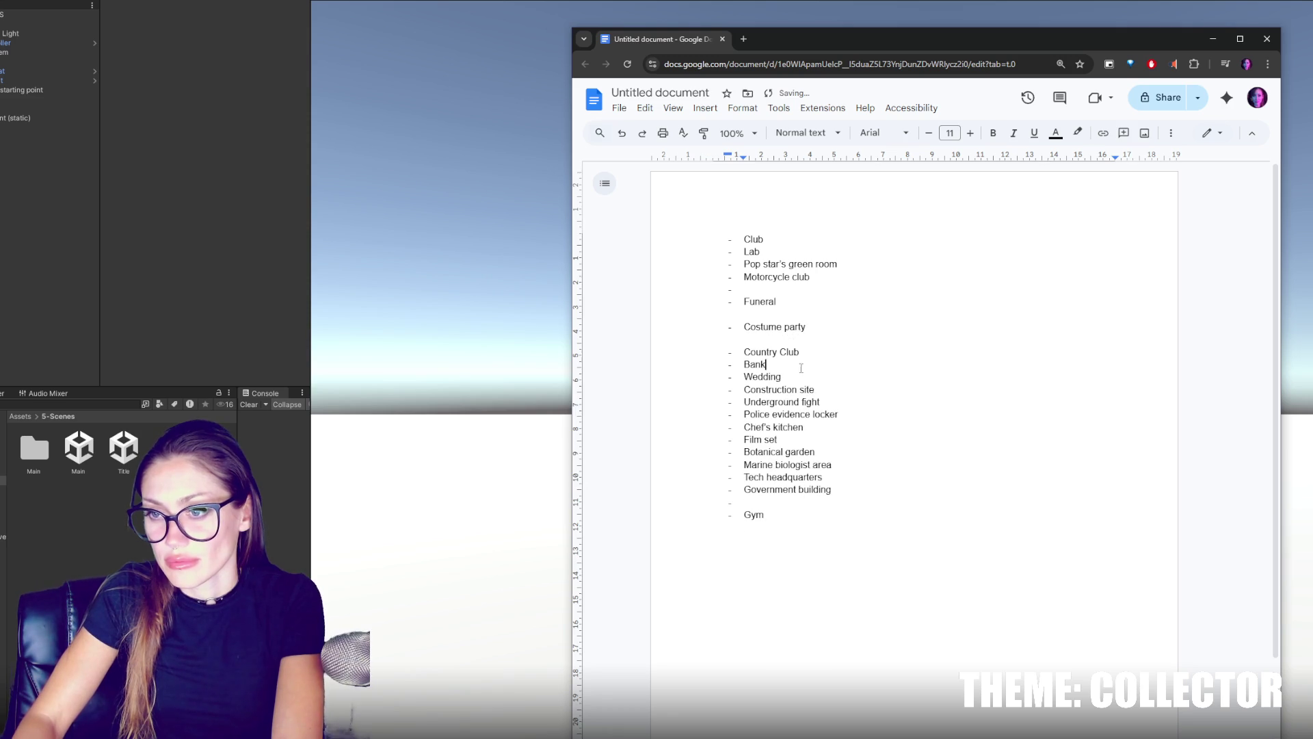
pyautogui.click(806, 314)
pyautogui.press('BackSpace')
pyautogui.click(793, 288)
pyautogui.press('BackSpace')
pyautogui.press('BackSpace')
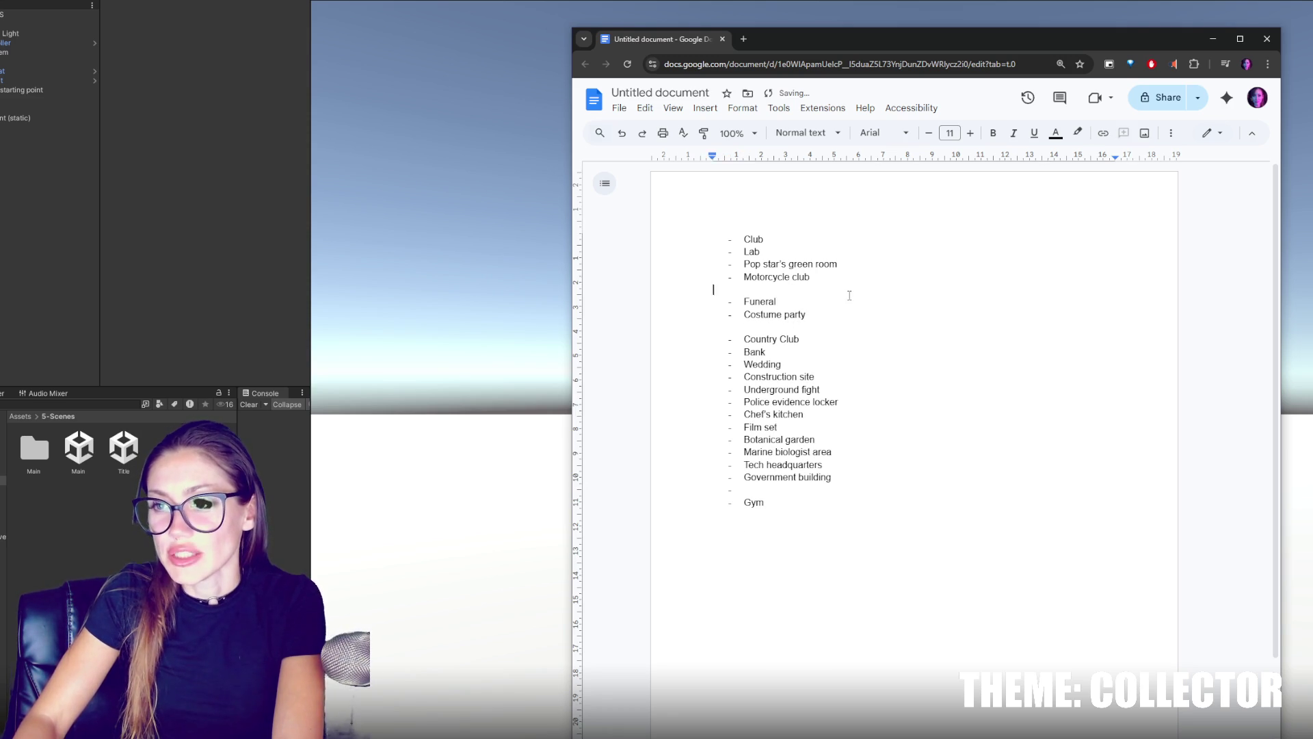
pyautogui.click(829, 312)
pyautogui.press('Return')
pyautogui.press('Return')
pyautogui.press('Return')
pyautogui.press('Return')
pyautogui.press('Return')
pyautogui.press('Return')
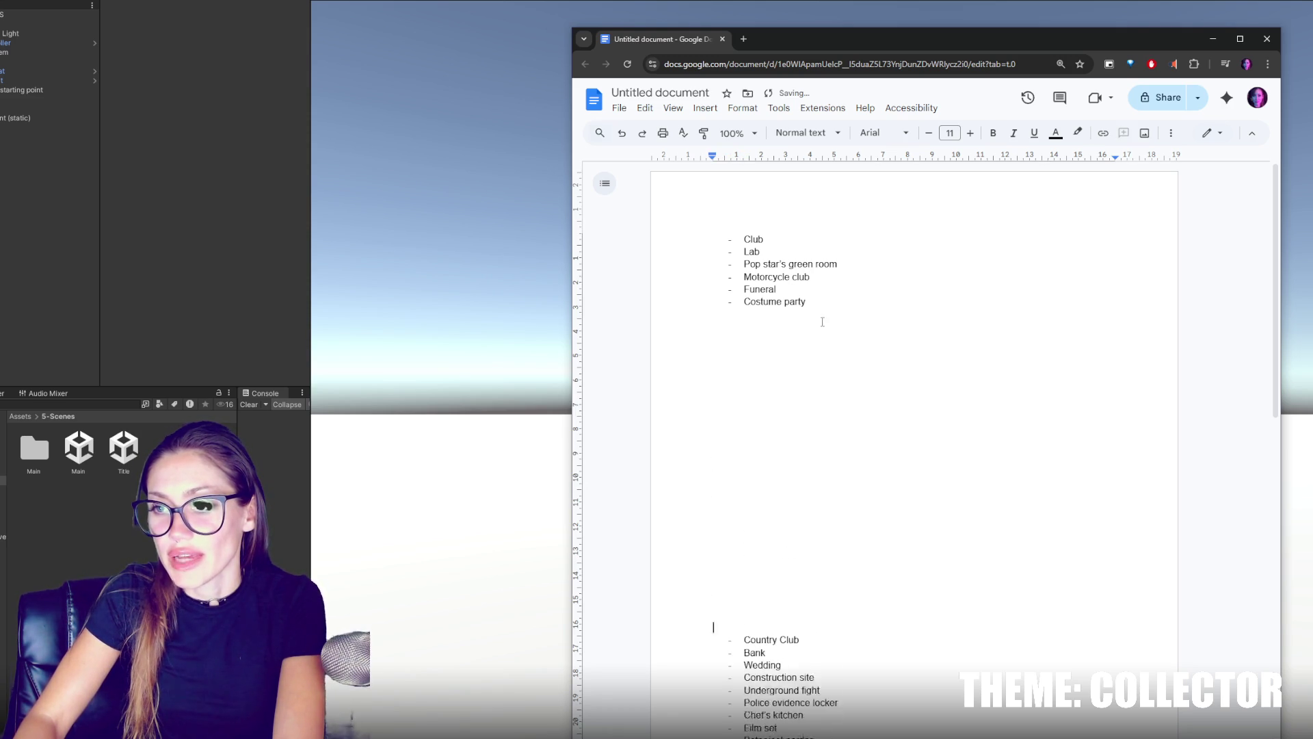
# Move the Pop star's green room line to sit above Club.
pyautogui.scroll(3, 821, 322)
pyautogui.hotkey('shift', 'Left')
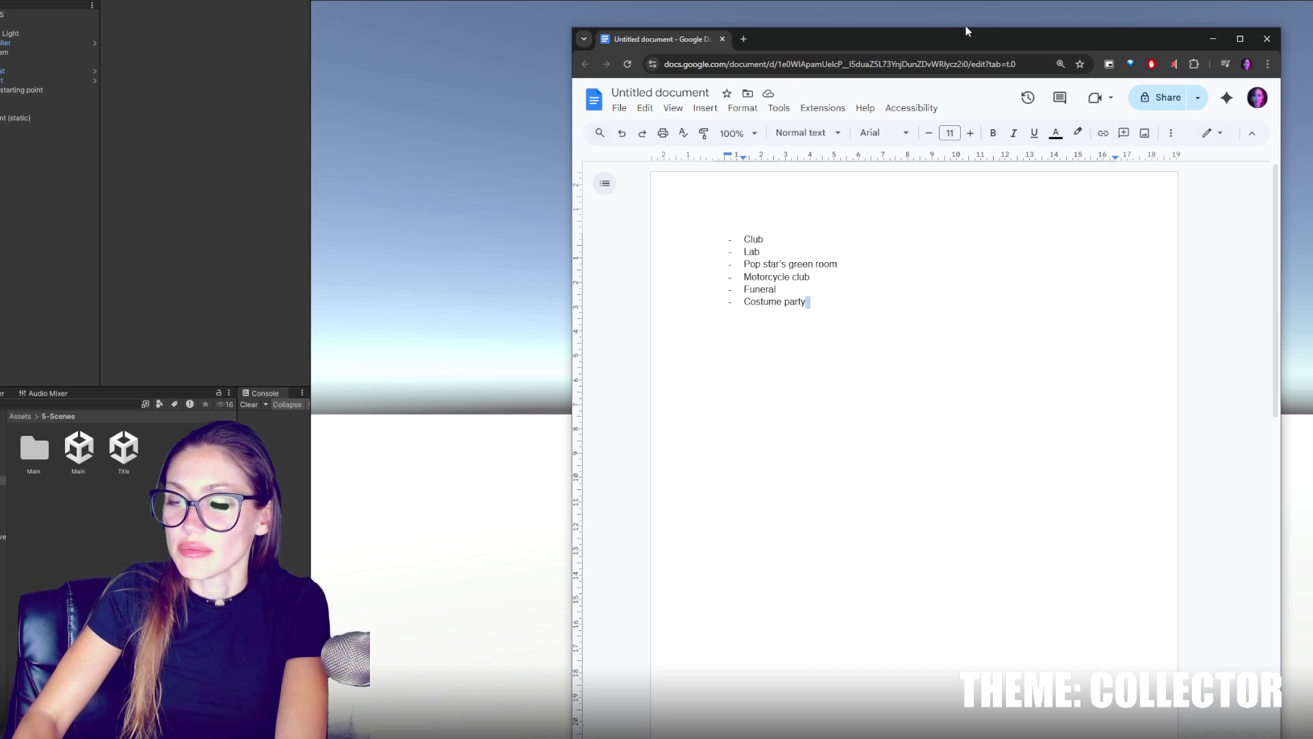
pyautogui.tripleClick(753, 267)
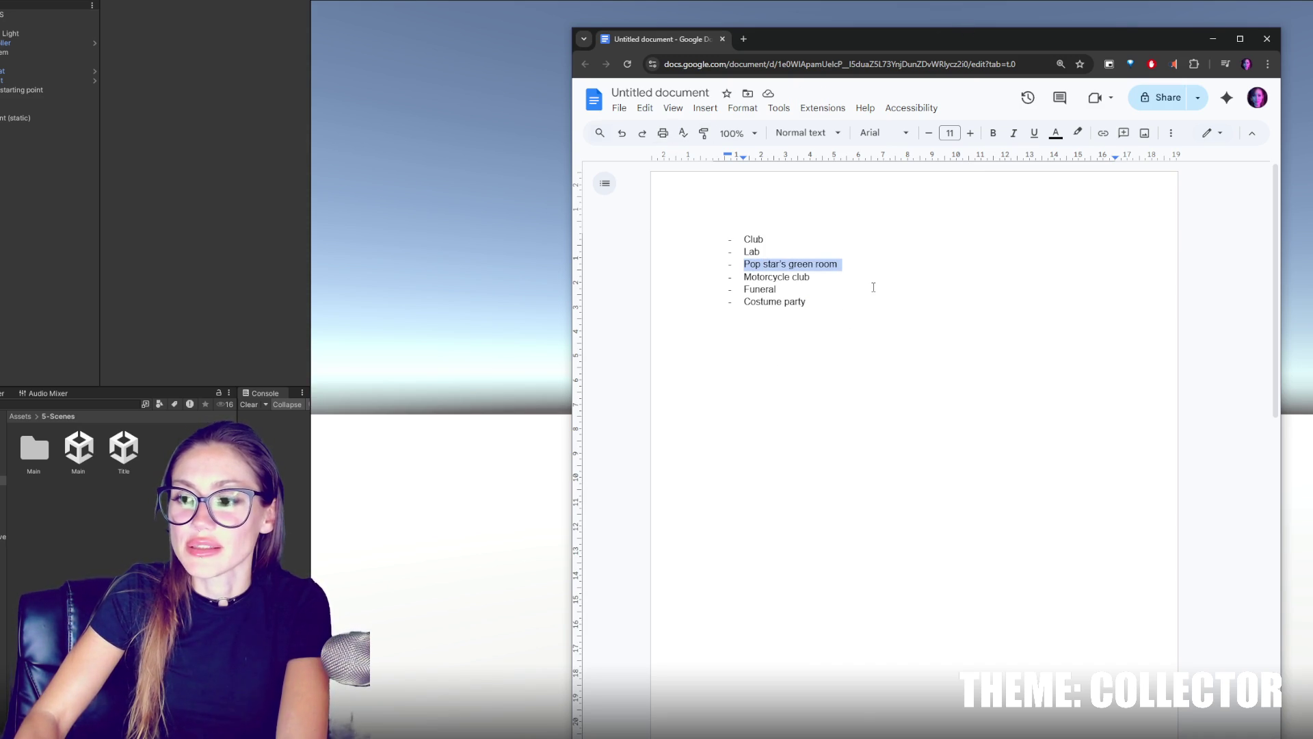
pyautogui.press('BackSpace')
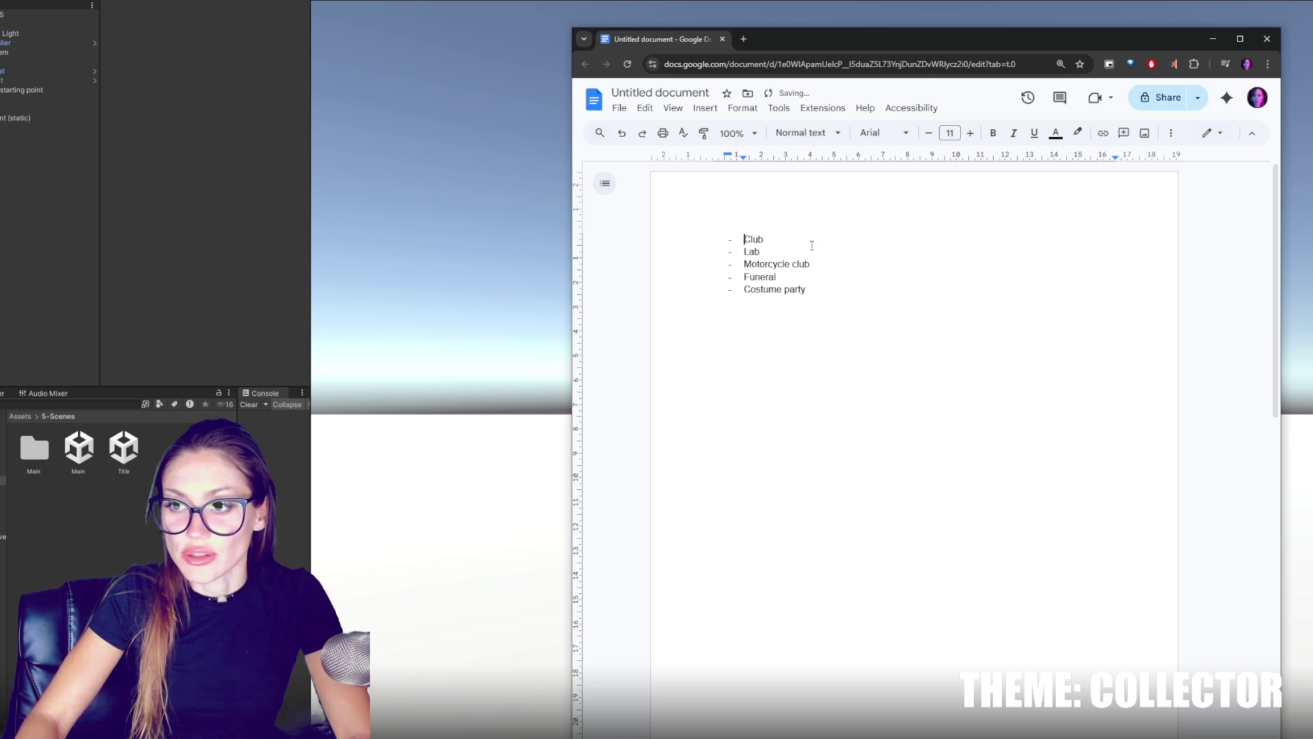
pyautogui.hotkey('ctrl', 'v')
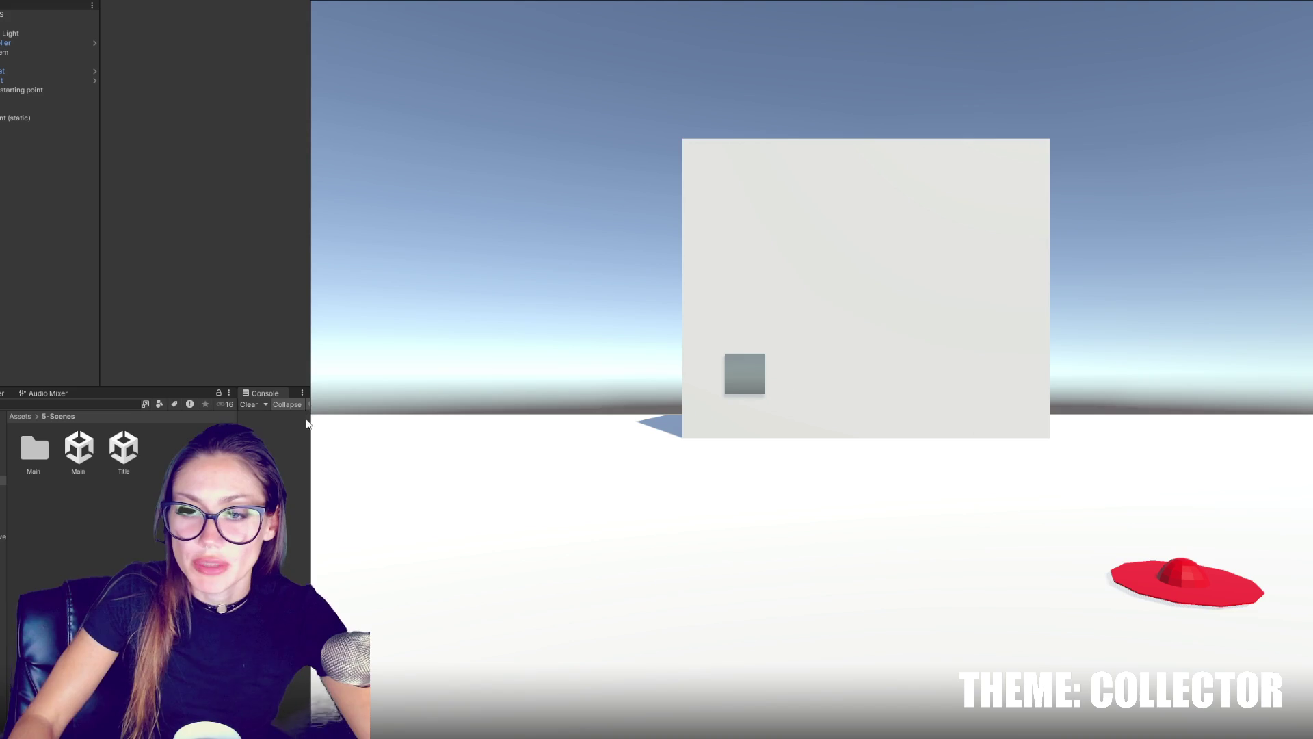
# Widen the left panels and Console, then orbit the Scene view to show the whole level.
pyautogui.moveTo(311, 342); pyautogui.dragTo(515, 342)
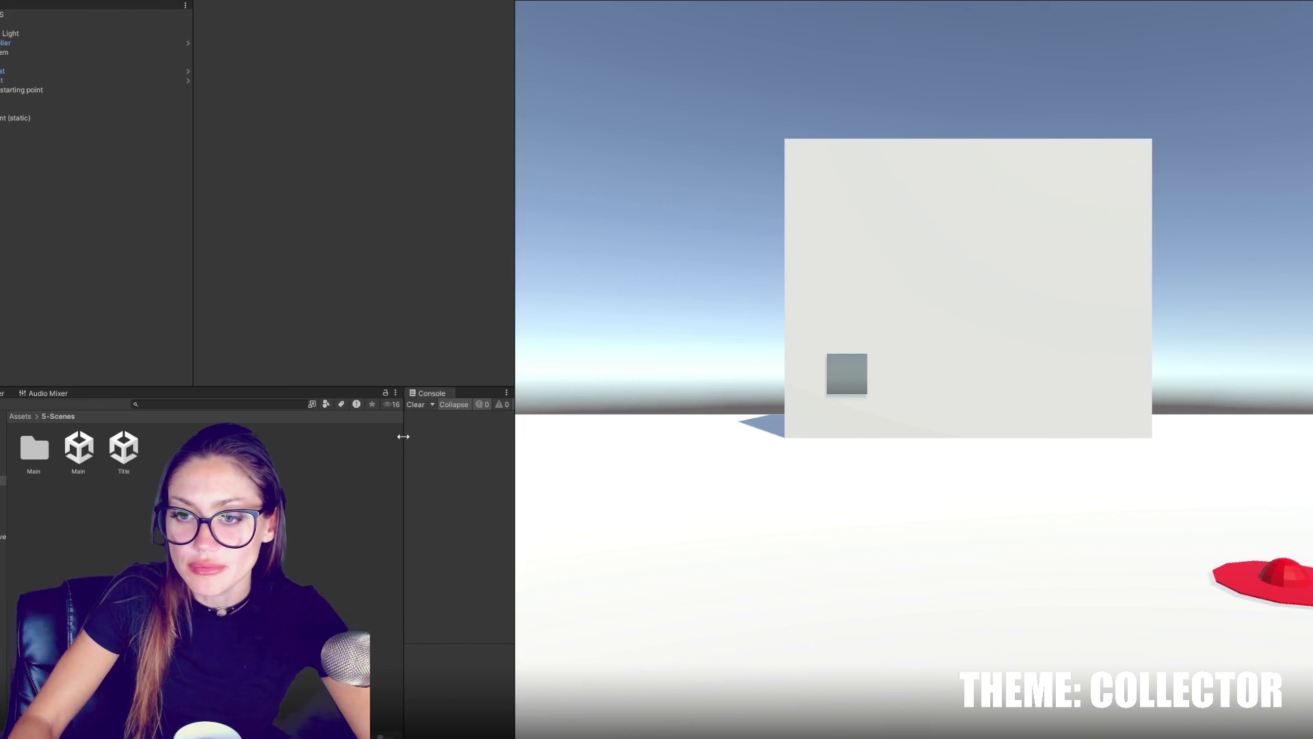
pyautogui.moveTo(404, 443); pyautogui.dragTo(305, 434)
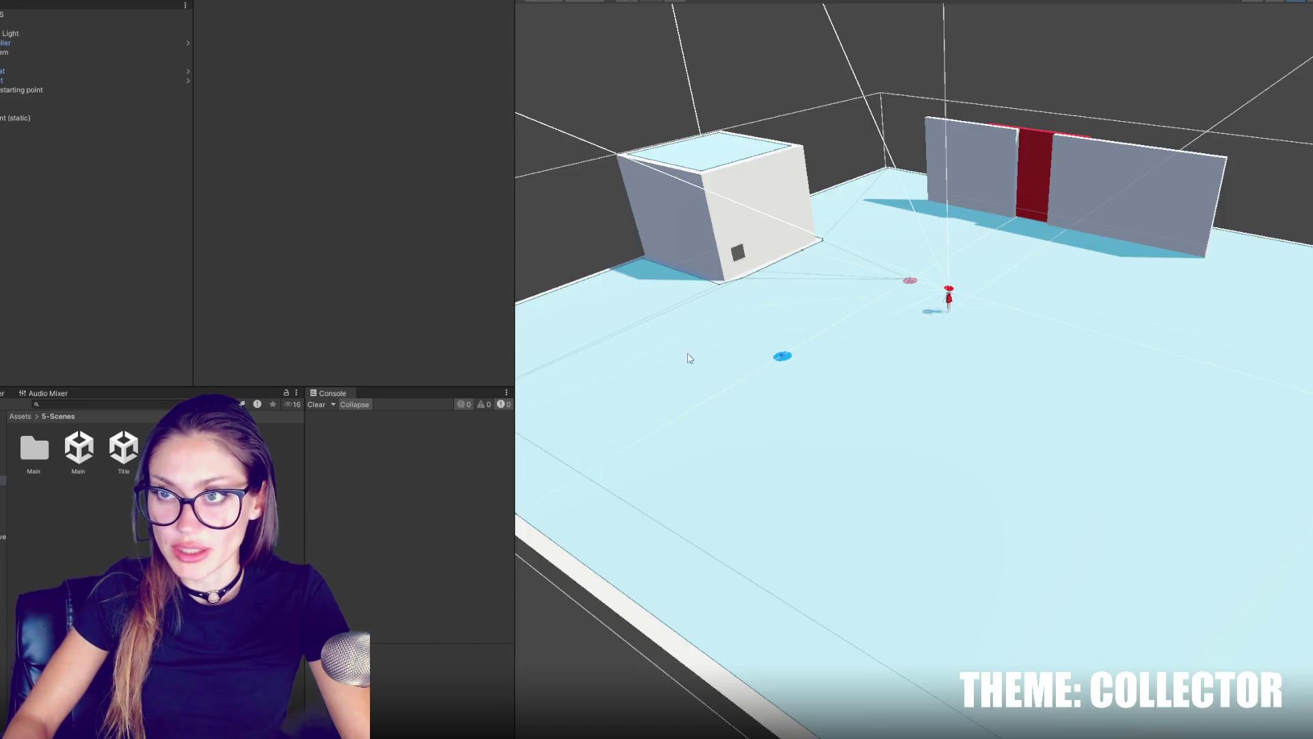
pyautogui.moveTo(862, 493)
pyautogui.mouseDown()
pyautogui.moveTo(781, 495)
pyautogui.moveTo(841, 444)
pyautogui.moveTo(883, 383)
pyautogui.moveTo(821, 307)
pyautogui.moveTo(889, 226)
pyautogui.mouseUp()
# Stretch the wall piece beside the red door longer along its length.
pyautogui.click(904, 208)
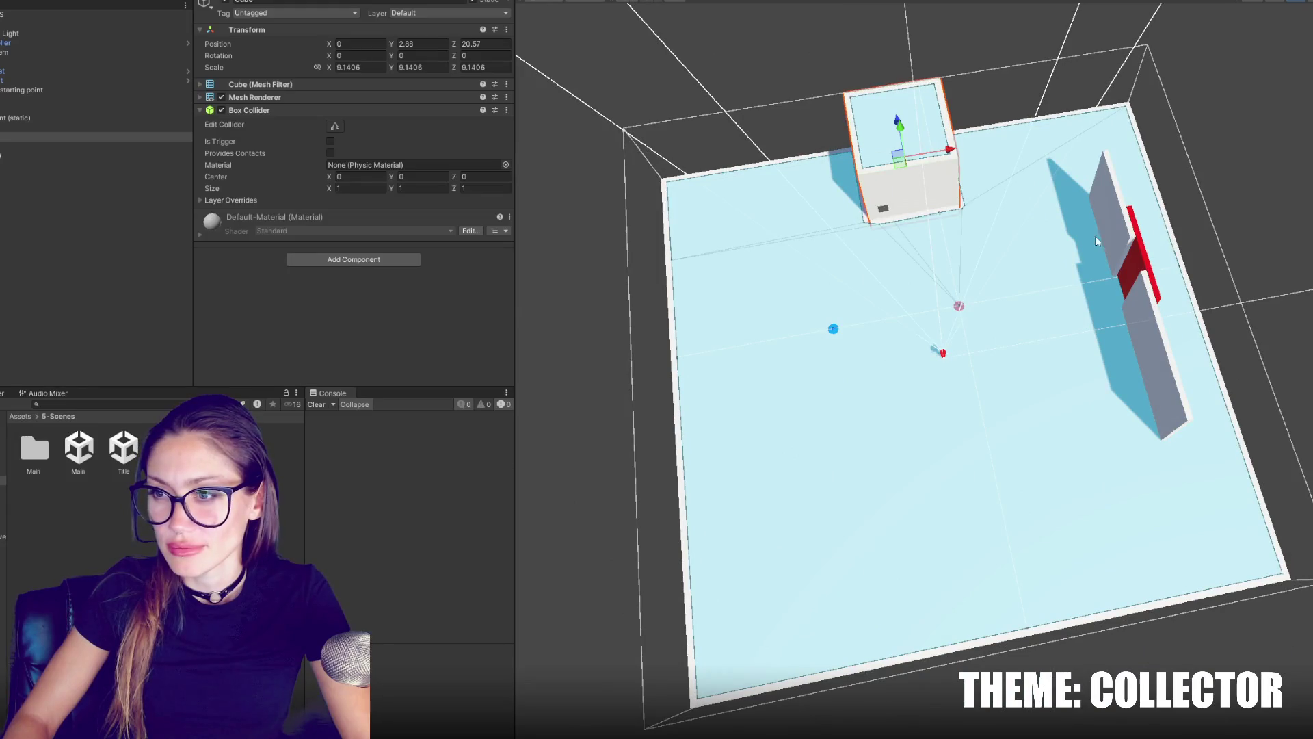
pyautogui.scroll(3, 905, 208)
pyautogui.moveTo(1138, 313)
pyautogui.mouseDown()
pyautogui.moveTo(1068, 196)
pyautogui.moveTo(995, 125)
pyautogui.mouseUp()
pyautogui.scroll(-5, 1022, 252)
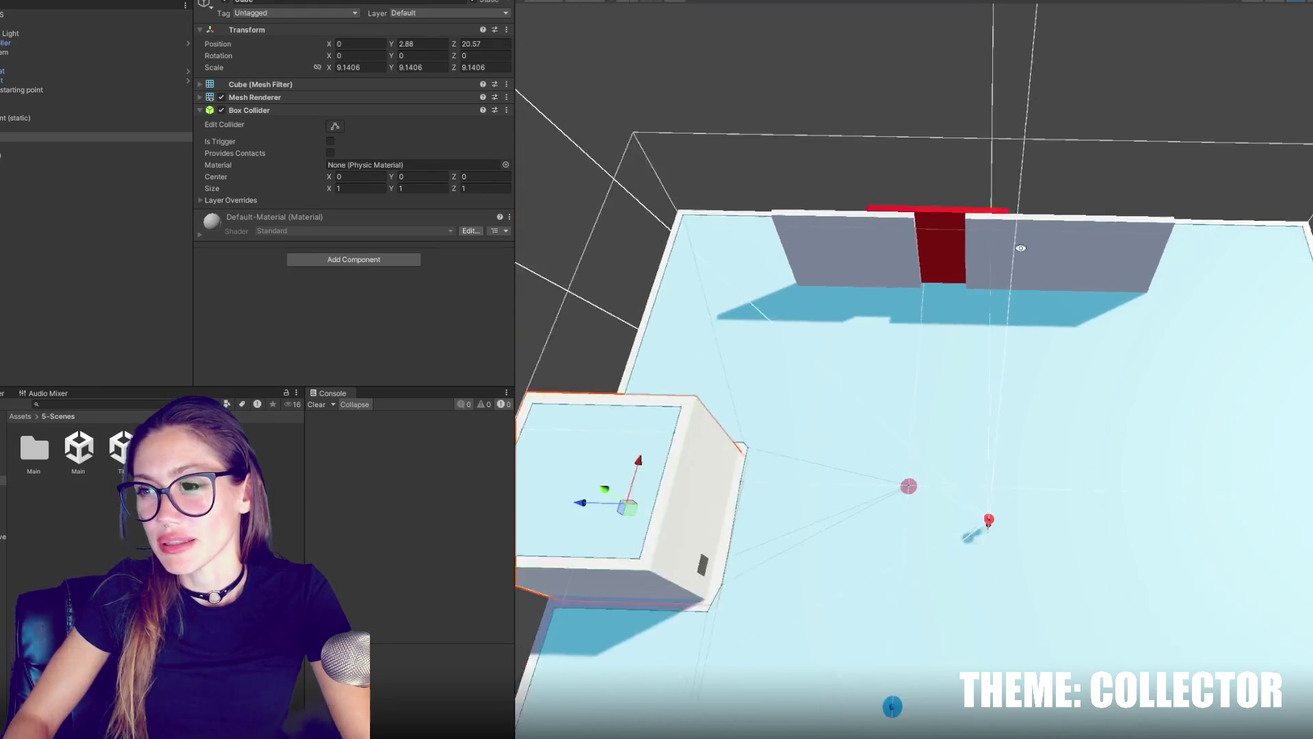
pyautogui.click(828, 257)
pyautogui.moveTo(823, 265); pyautogui.dragTo(800, 266)
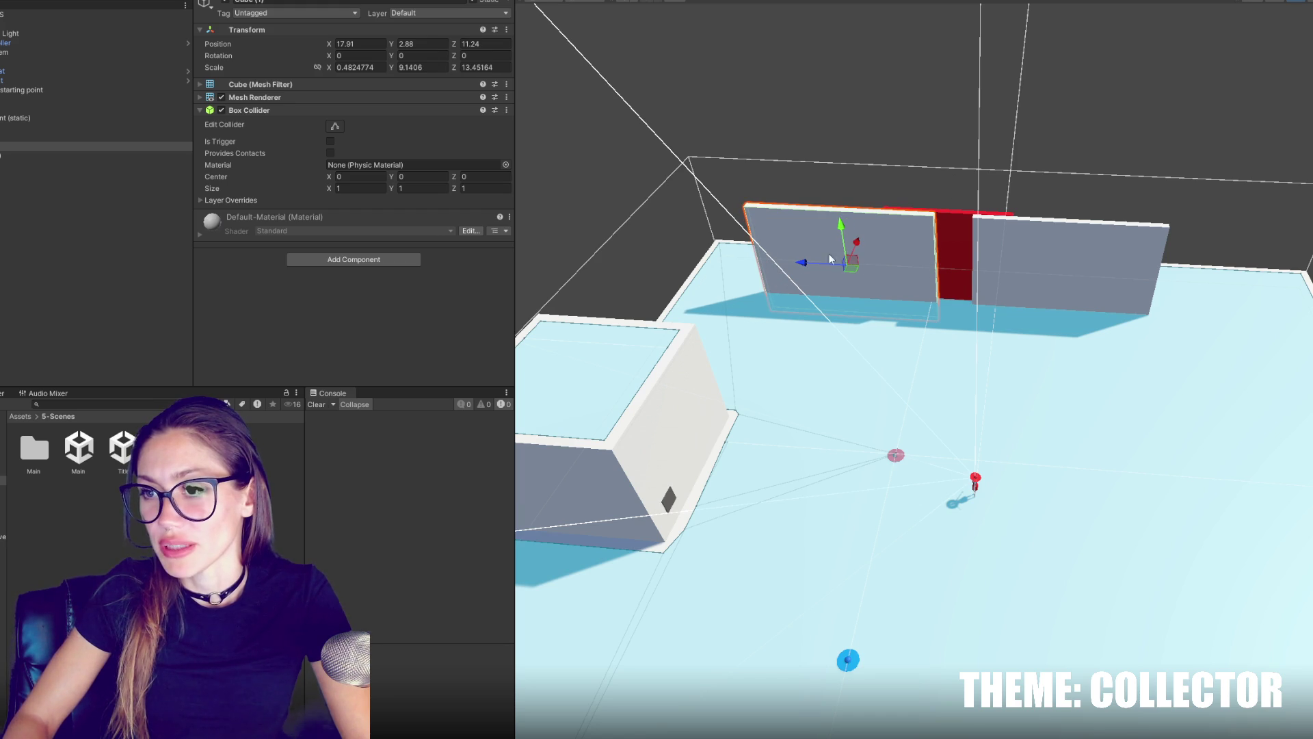
# Duplicate that wall, rotate the copy 90 degrees and slide it to the wall's end.
pyautogui.click(946, 243)
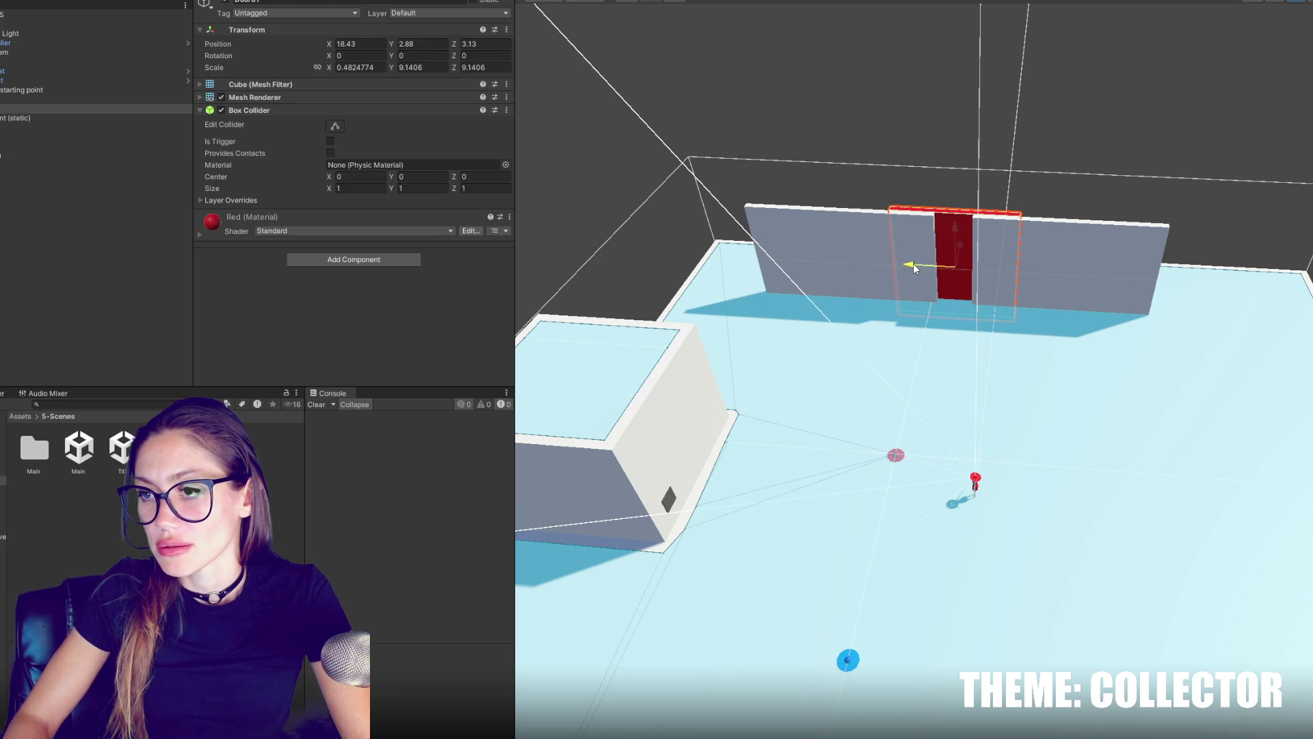
pyautogui.click(876, 257)
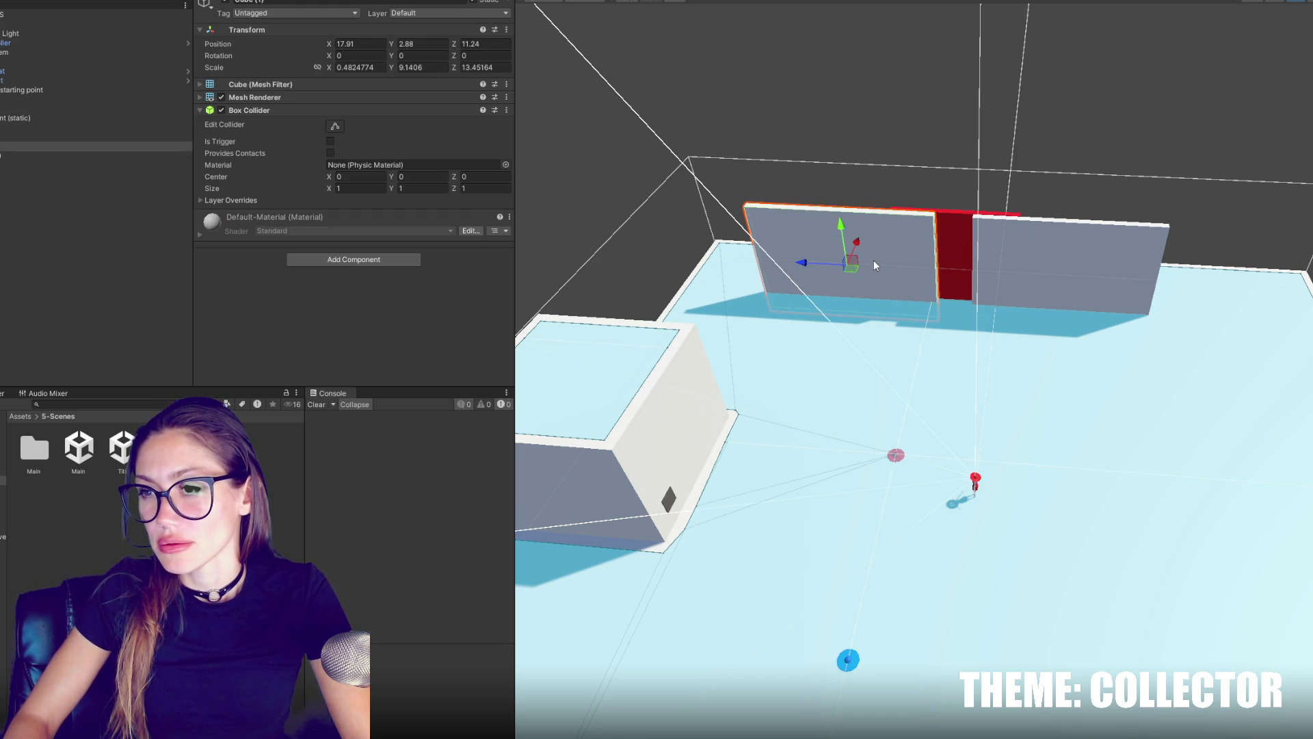
pyautogui.hotkey('ctrl', 'd')
pyautogui.press('e')
pyautogui.moveTo(867, 281); pyautogui.dragTo(739, 319)
pyautogui.press('w')
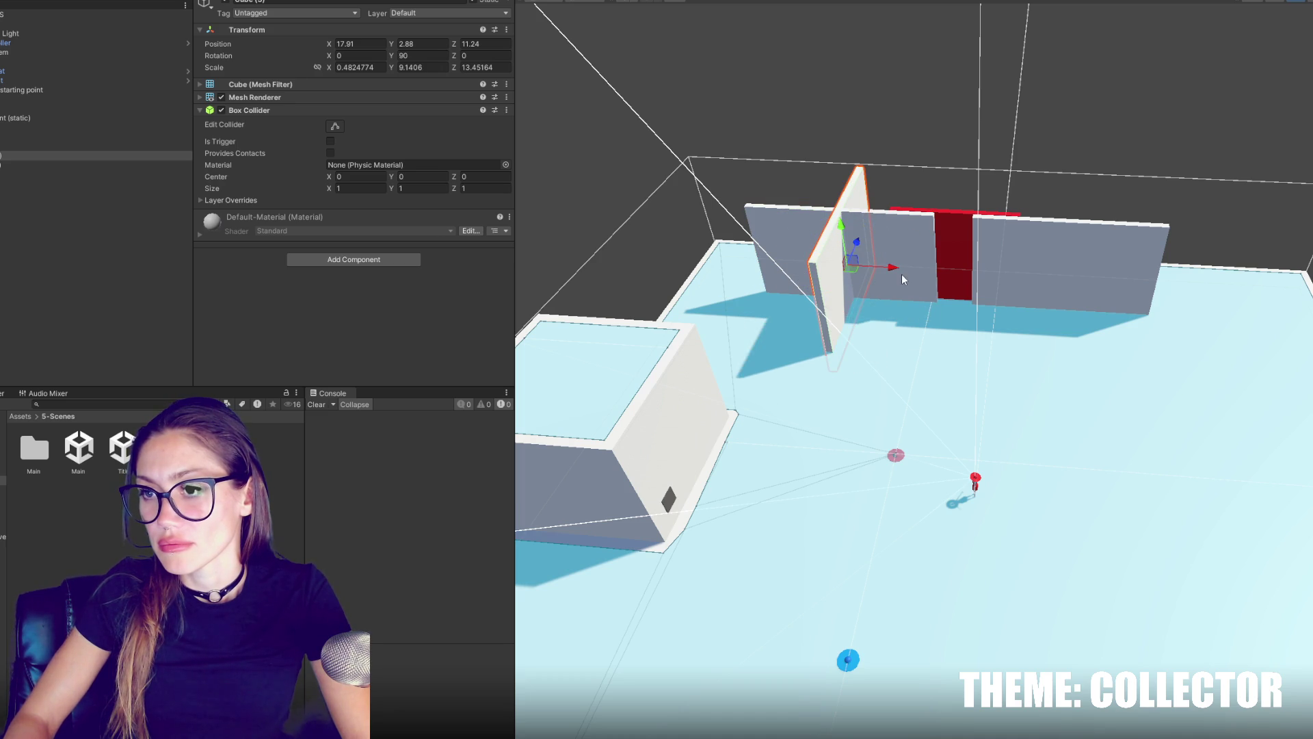
pyautogui.moveTo(900, 273)
pyautogui.mouseDown()
pyautogui.moveTo(790, 261)
pyautogui.moveTo(812, 205)
pyautogui.moveTo(1193, 250)
pyautogui.mouseUp()
# Duplicate the side wall for the opposite end and reselect the cube building.
pyautogui.hotkey('ctrl', 'd')
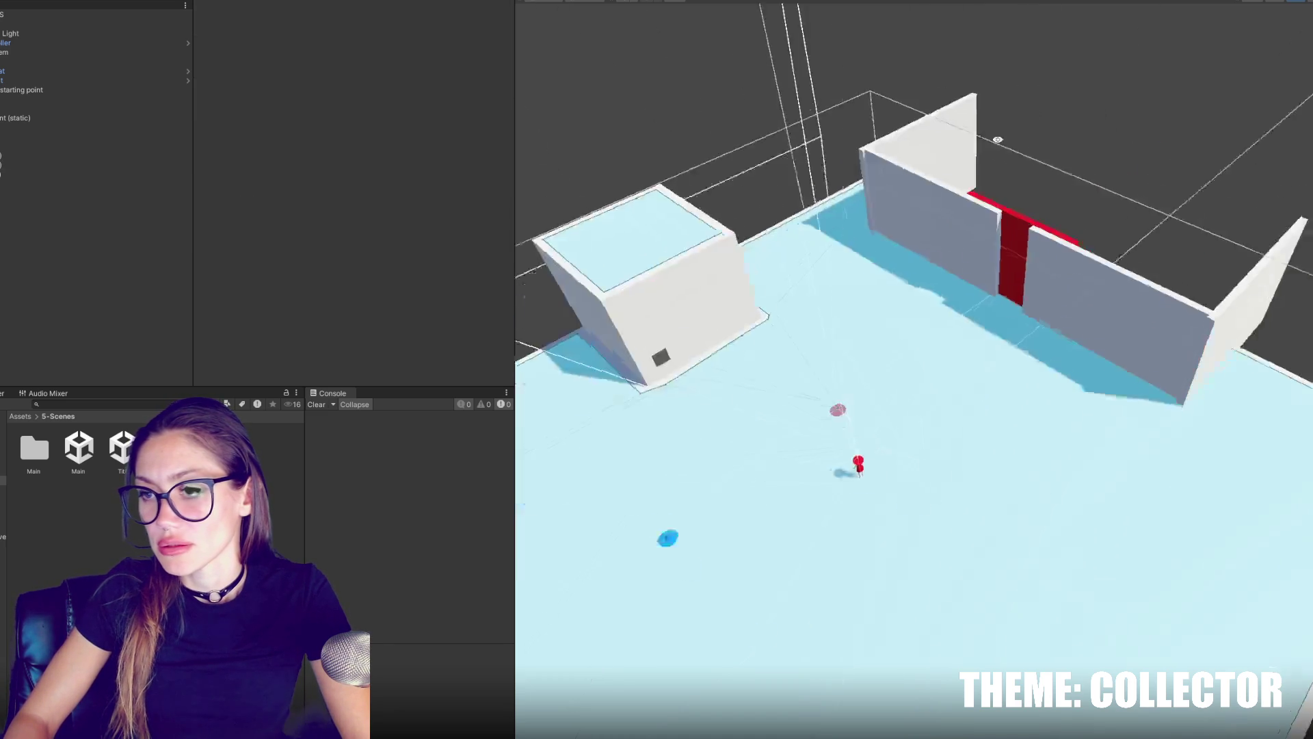
pyautogui.click(820, 196)
pyautogui.click(836, 234)
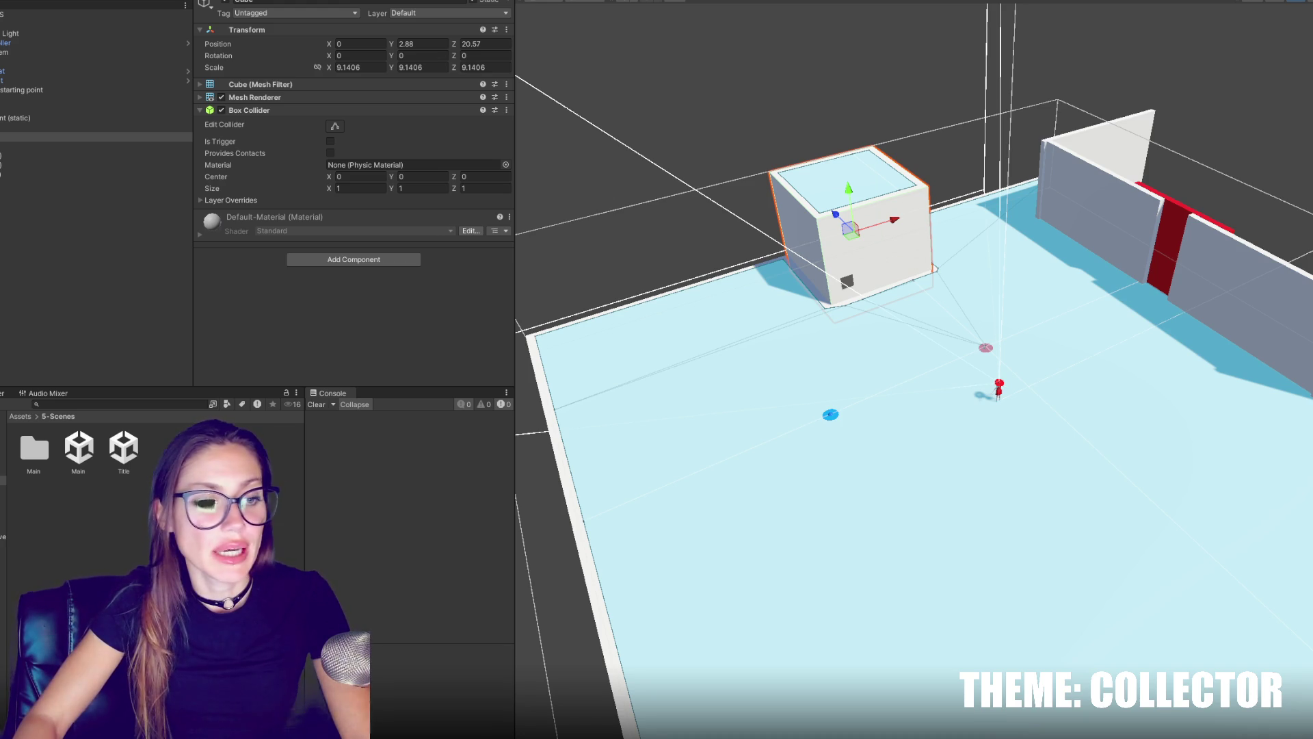
pyautogui.hotkey('alt', 'Tab')
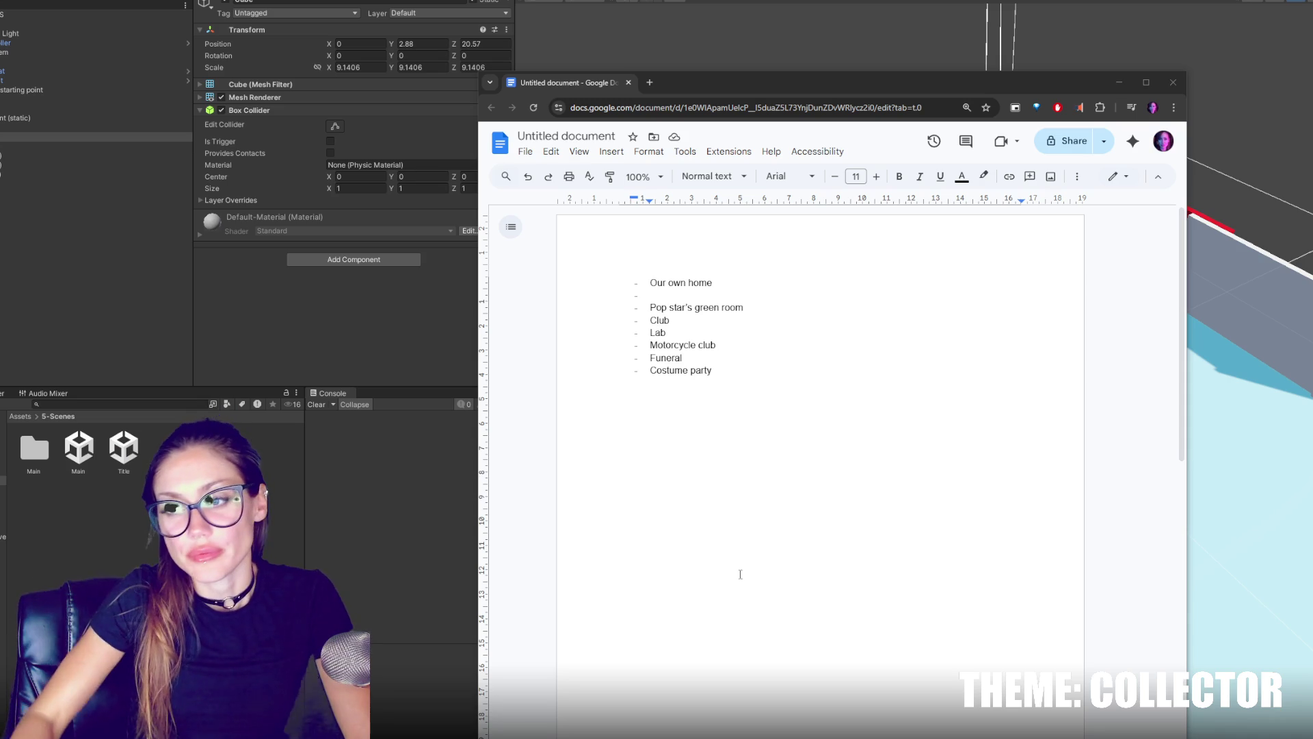
# Remove the bullet from the empty second line of the location list.
pyautogui.click(783, 349)
pyautogui.tripleClick(684, 283)
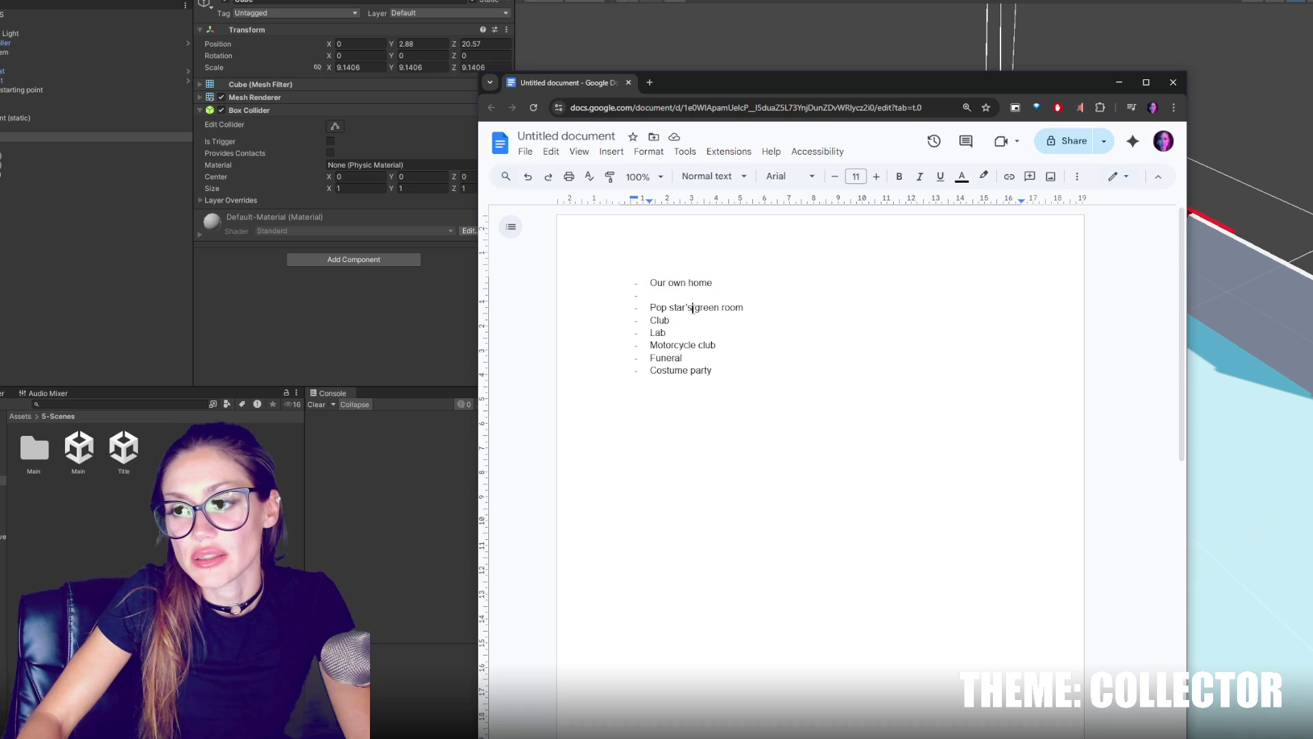
pyautogui.tripleClick(692, 310)
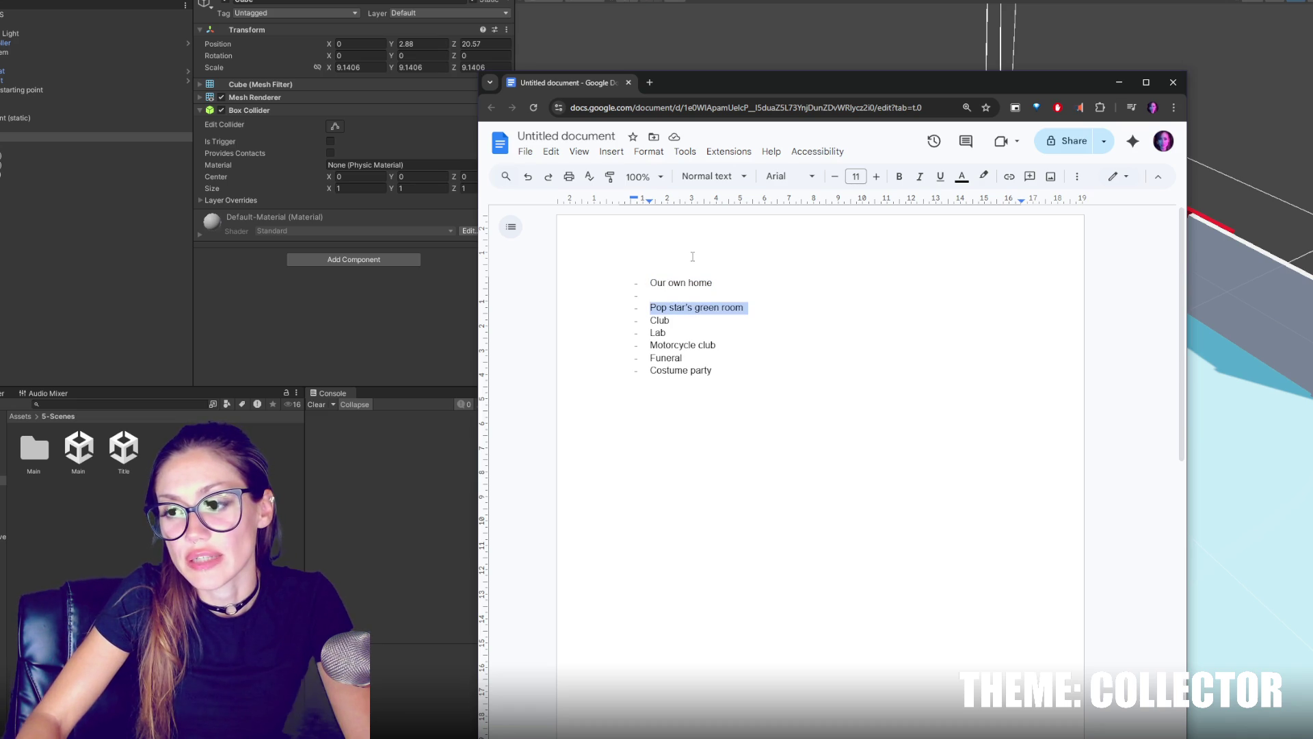
pyautogui.click(691, 298)
pyautogui.press('BackSpace')
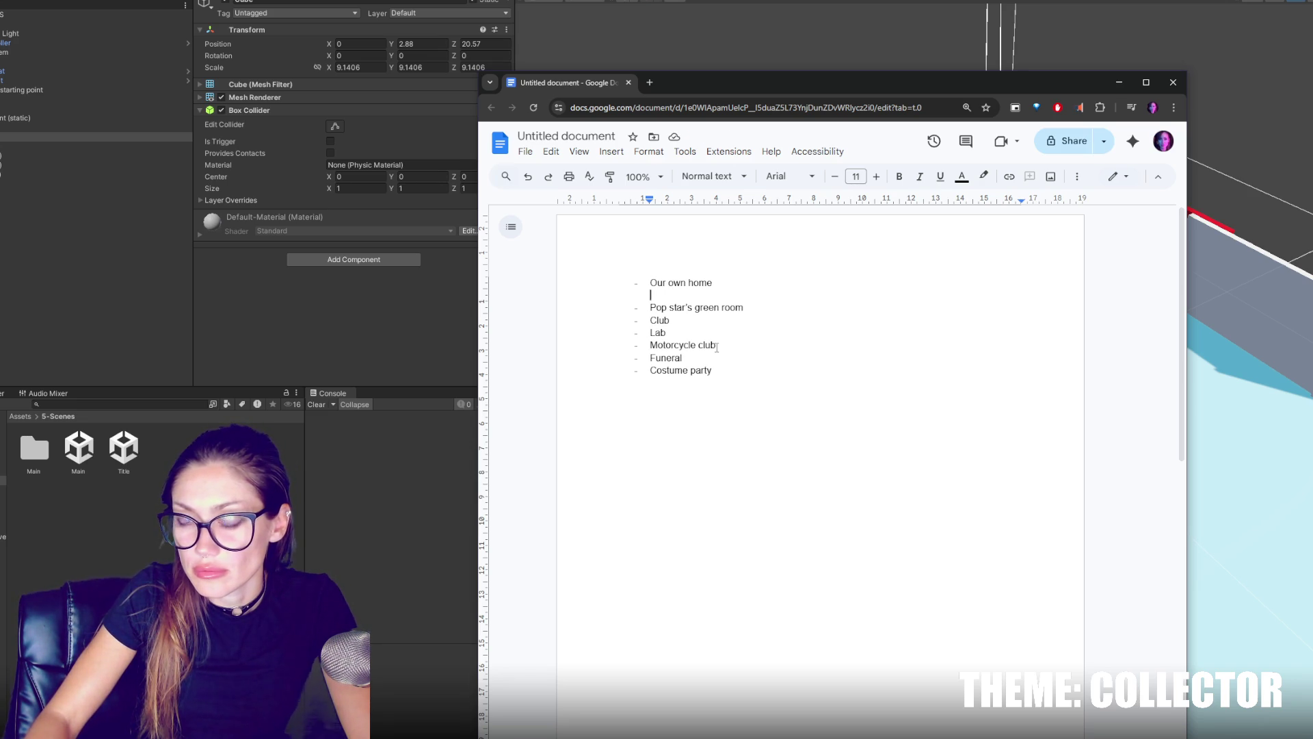
pyautogui.tripleClick(703, 312)
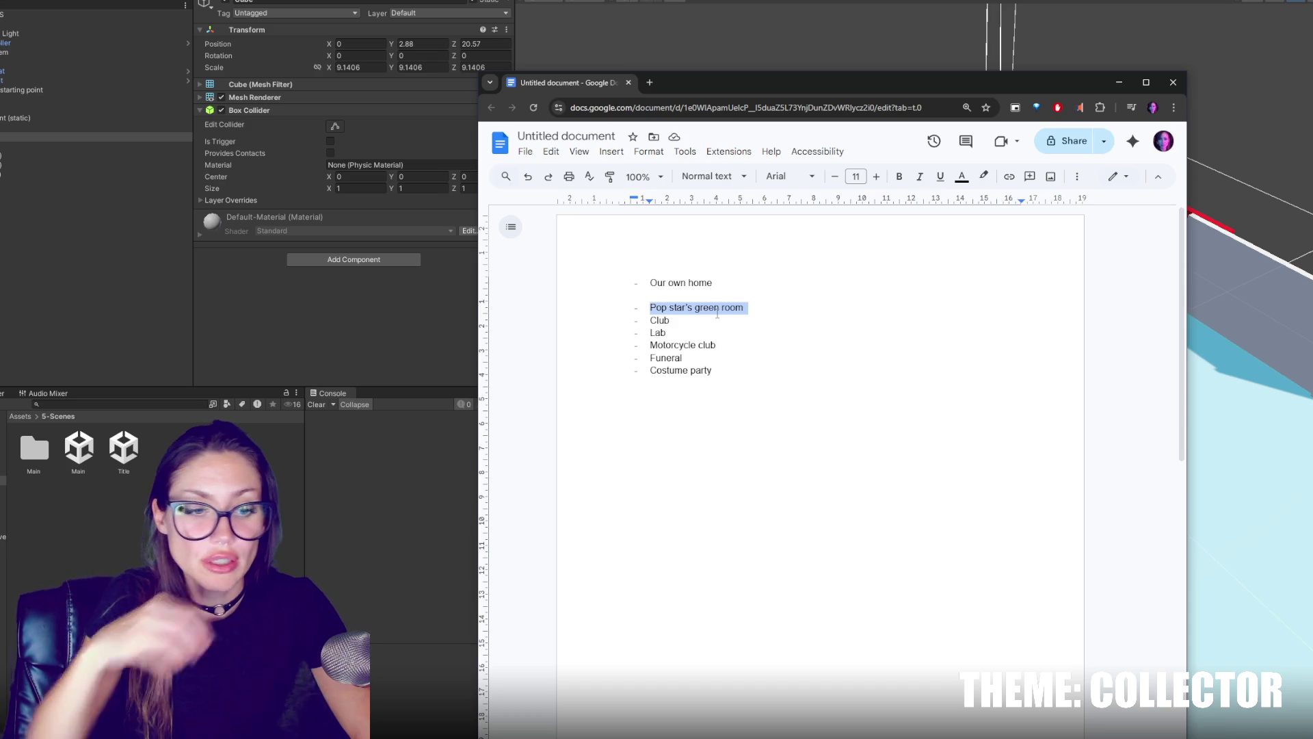
# Move the Pop star's green room line to the end of the list after Costume party.
pyautogui.hotkey('alt', 'Tab')
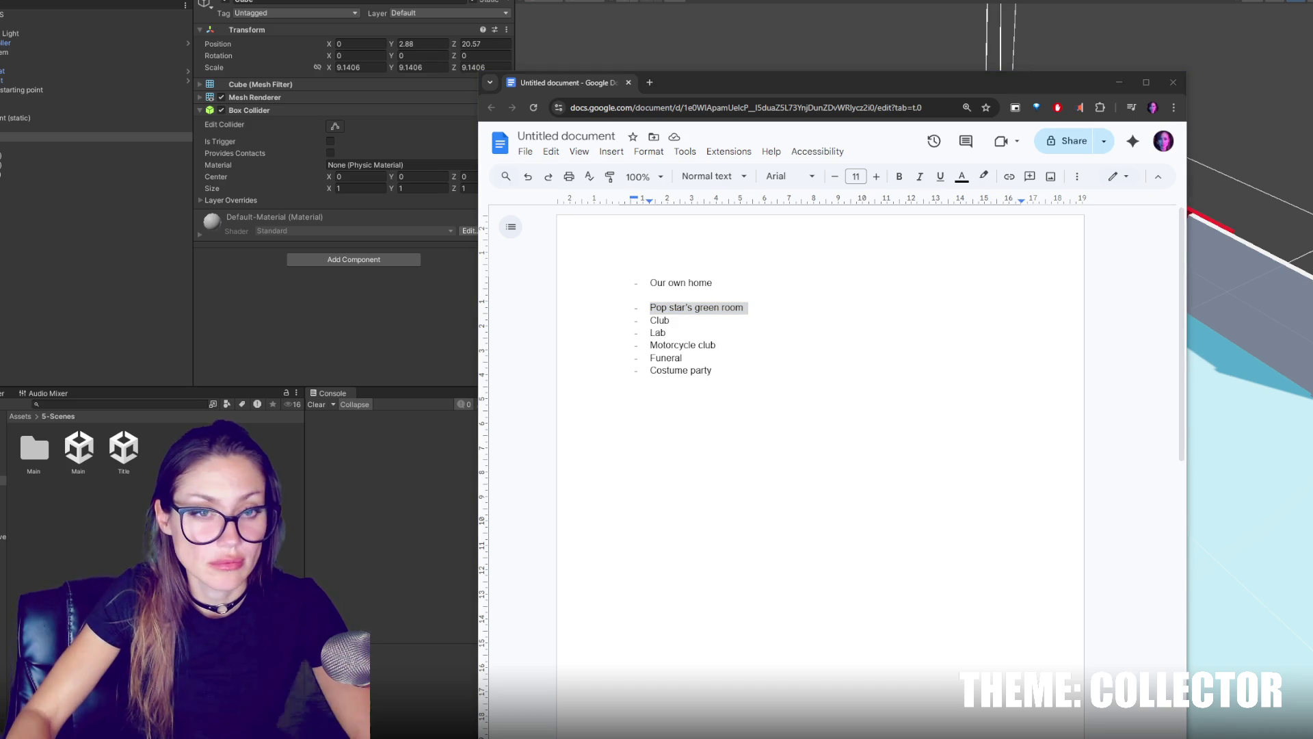
pyautogui.click(669, 307)
pyautogui.tripleClick(669, 307)
pyautogui.hotkey('ctrl', 'c')
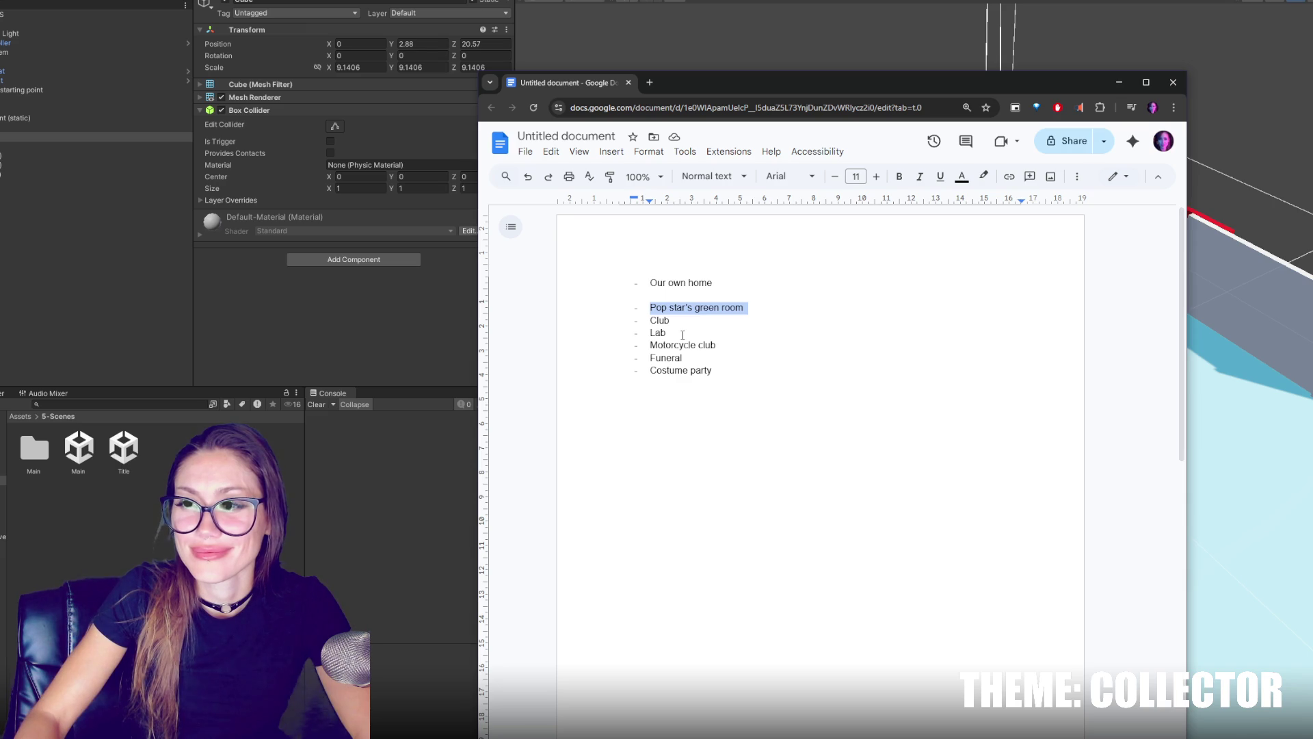
pyautogui.press('BackSpace')
pyautogui.click(767, 361)
pyautogui.press('Return')
pyautogui.hotkey('ctrl', 'v')
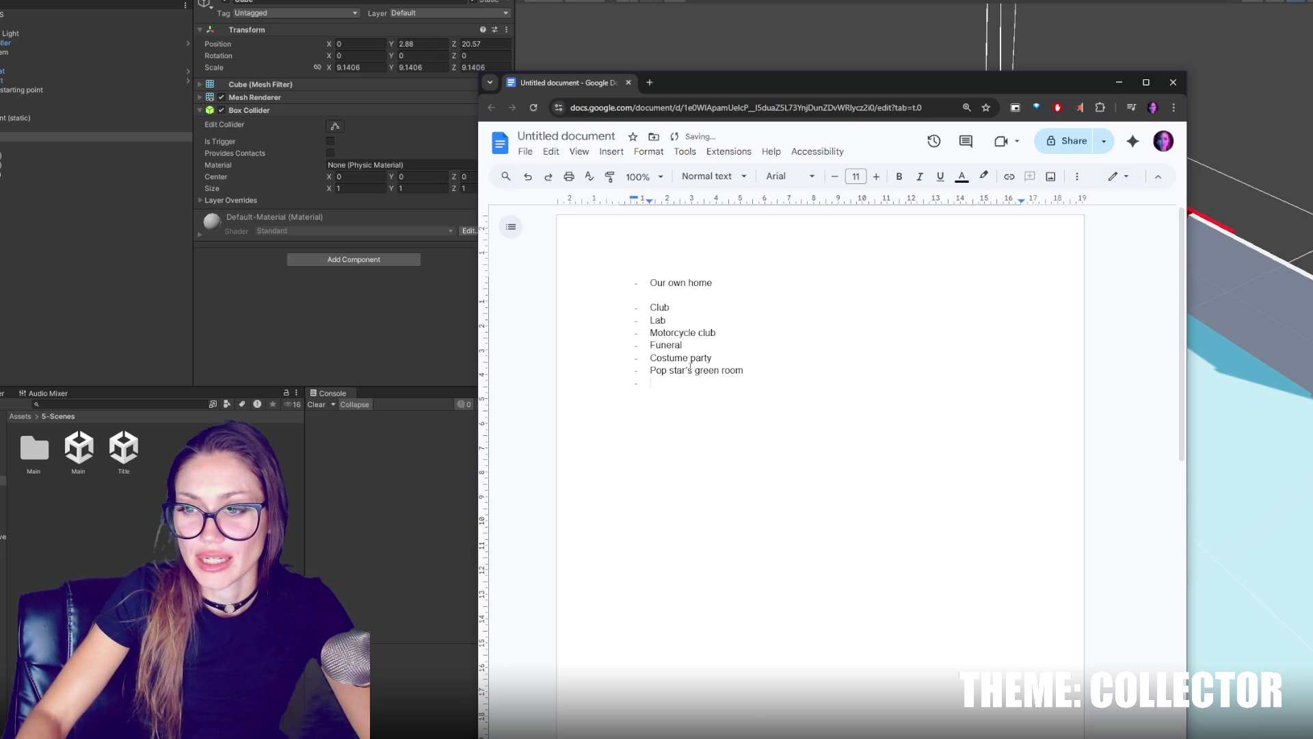
# Prefix the Motorcycle club item with 'Bar - ' so it reads Bar - Motorcycle club.
pyautogui.tripleClick(690, 369)
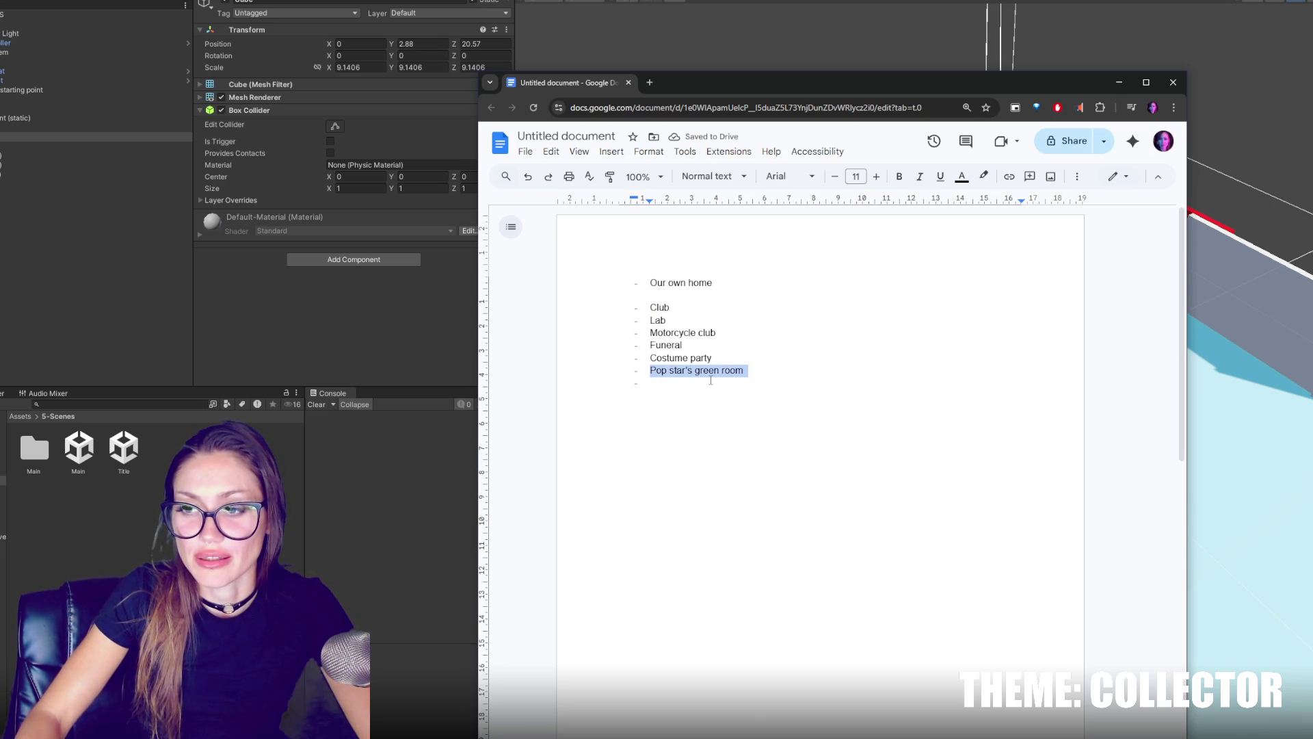
pyautogui.click(711, 380)
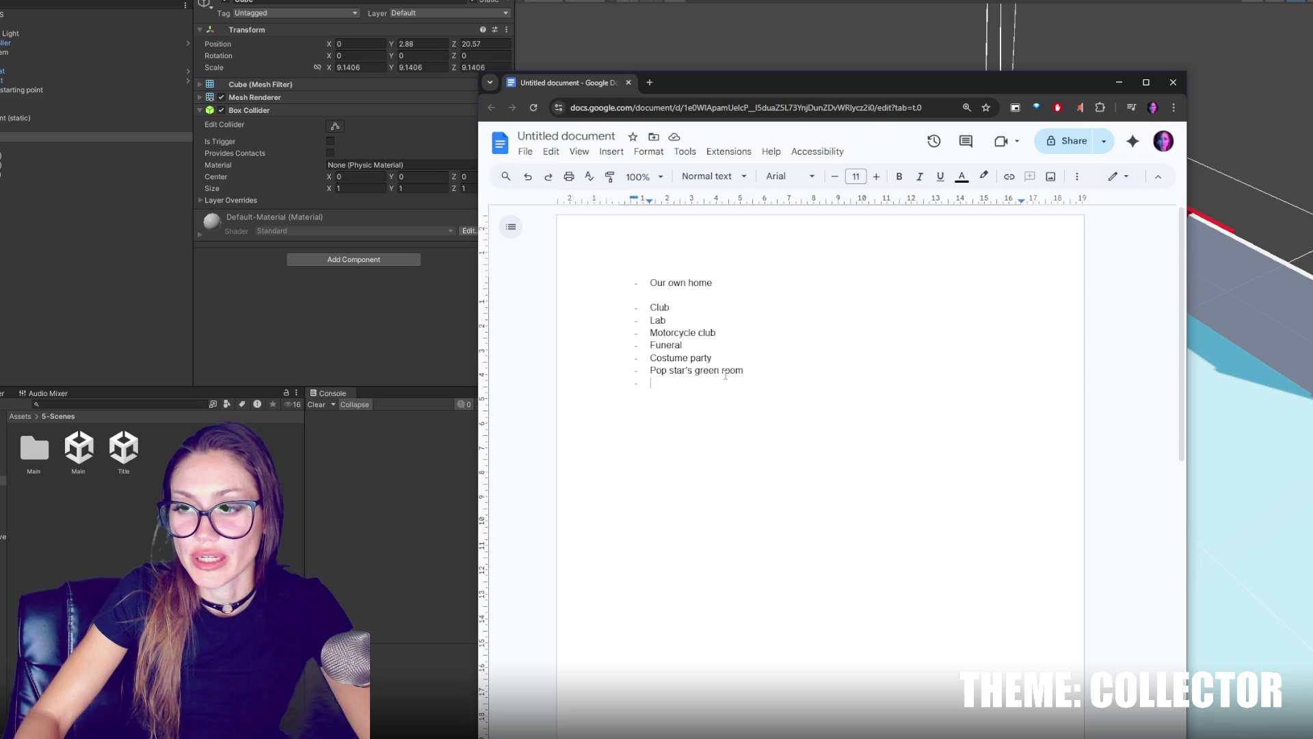
pyautogui.tripleClick(733, 370)
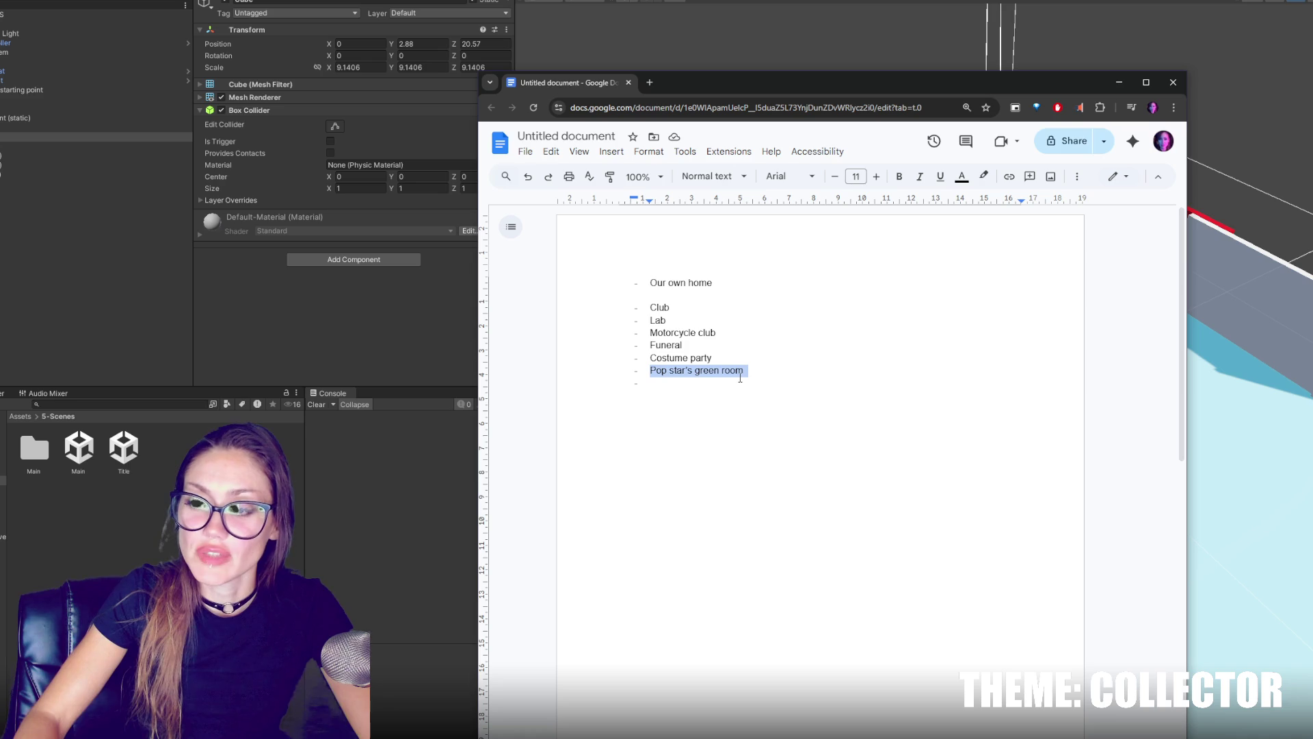
pyautogui.doubleClick(764, 359)
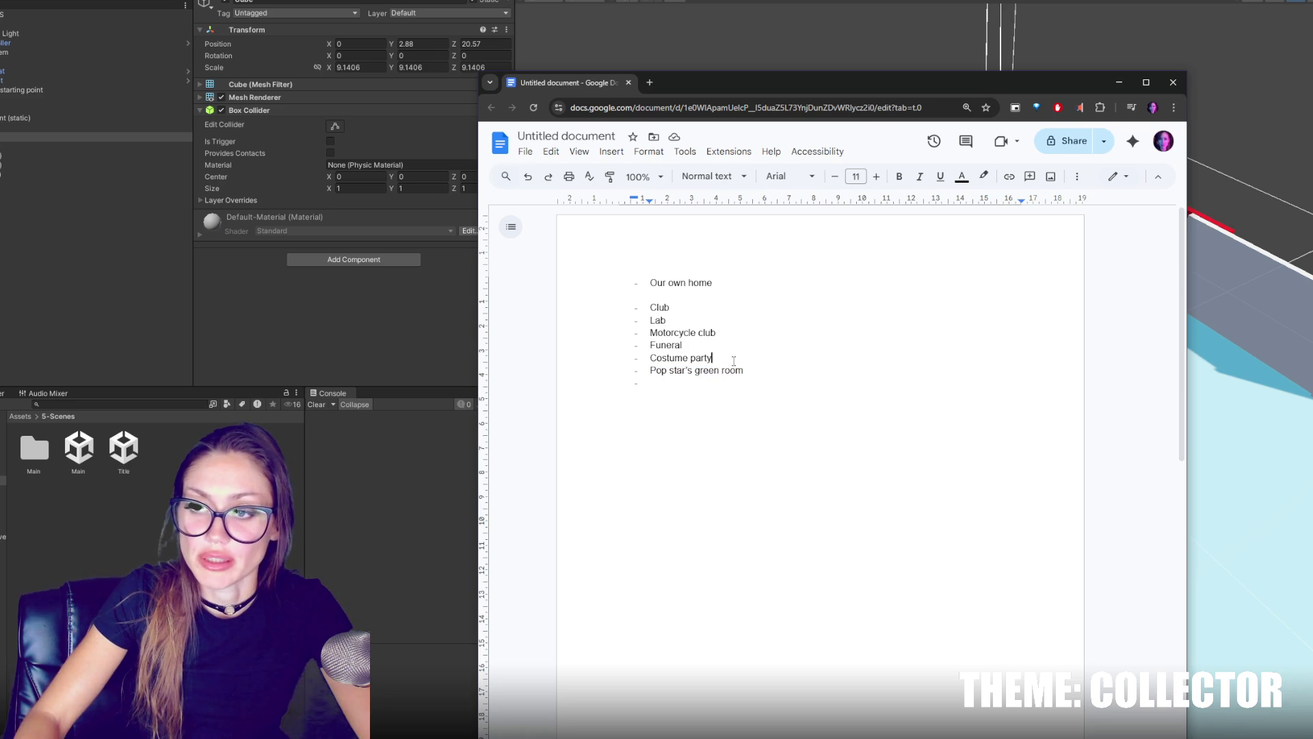
pyautogui.moveTo(715, 359); pyautogui.dragTo(649, 359)
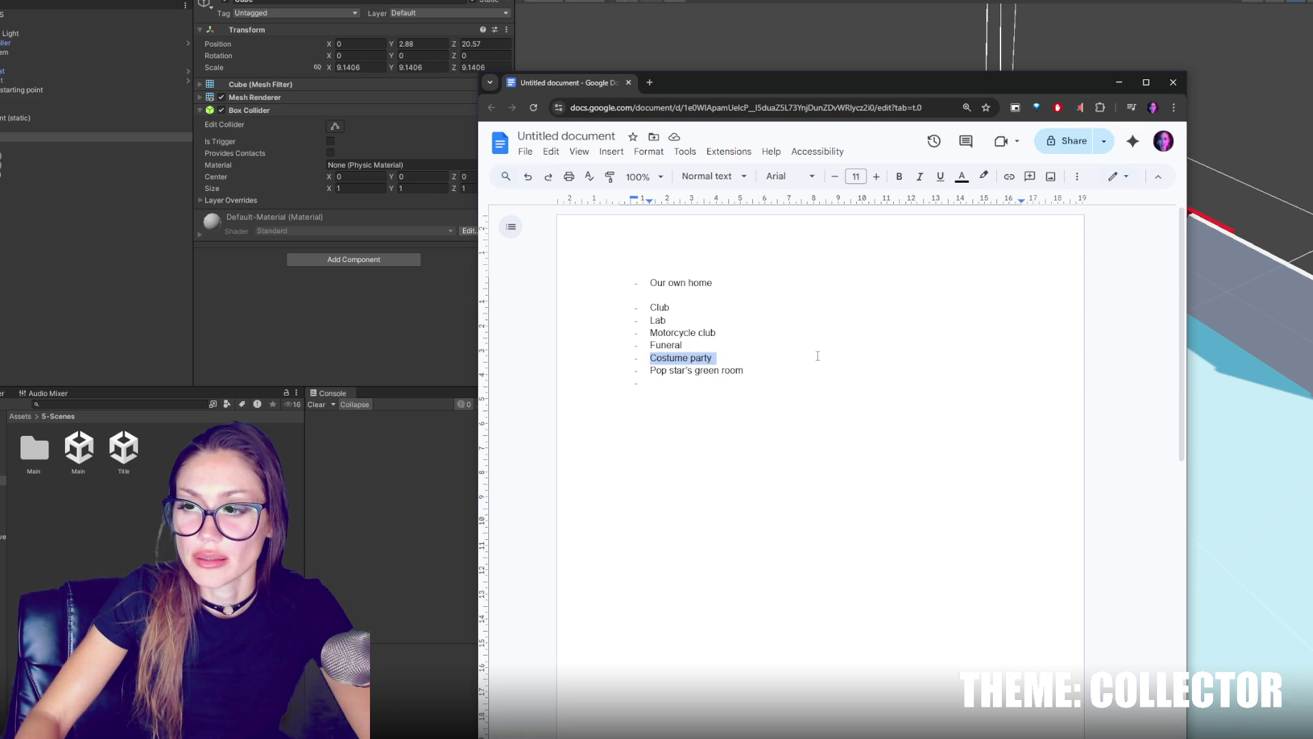
pyautogui.doubleClick(706, 342)
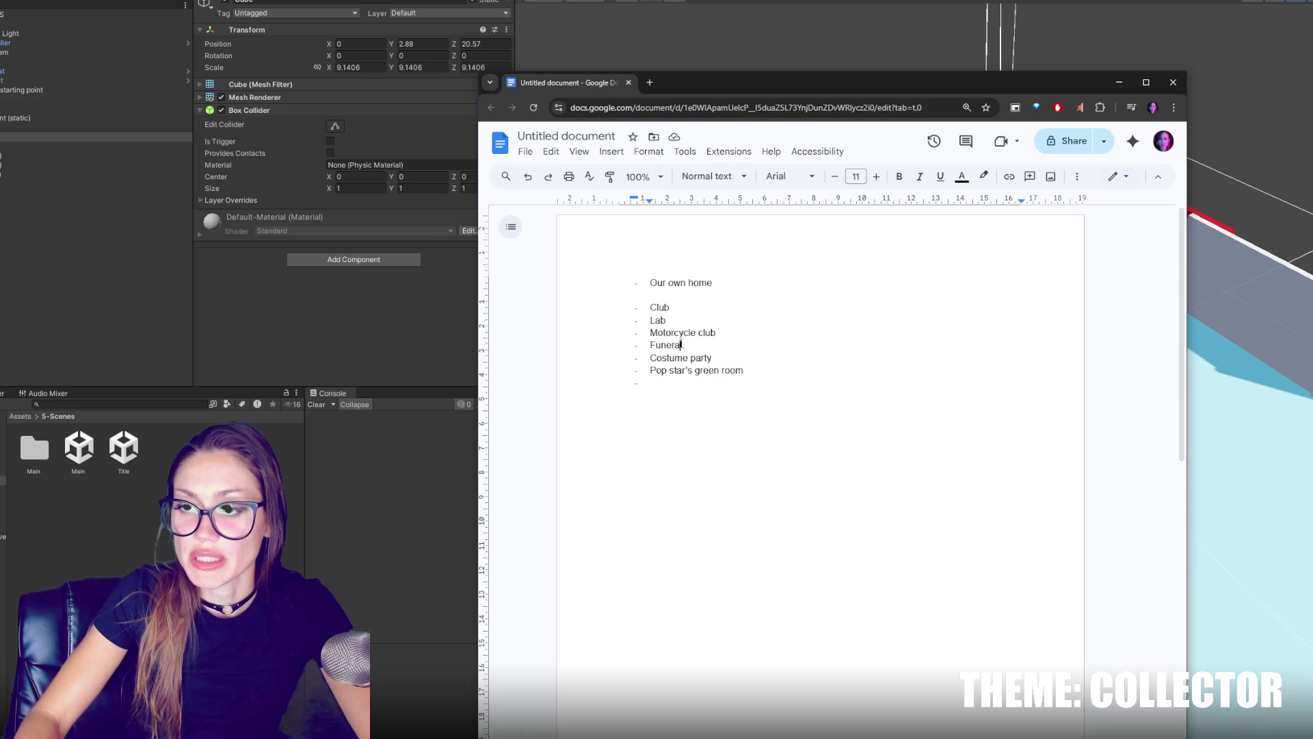
pyautogui.tripleClick(687, 333)
pyautogui.click(791, 333)
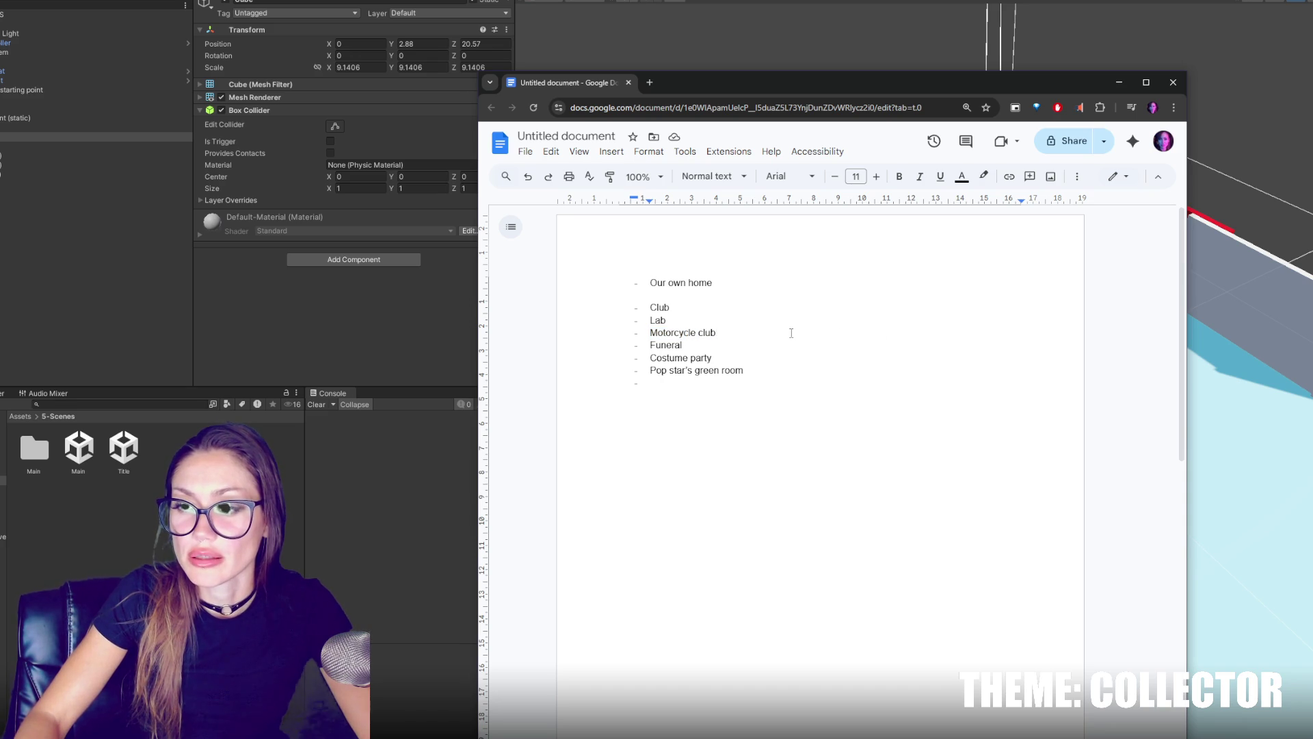
pyautogui.click(650, 333)
pyautogui.write('Bar -')
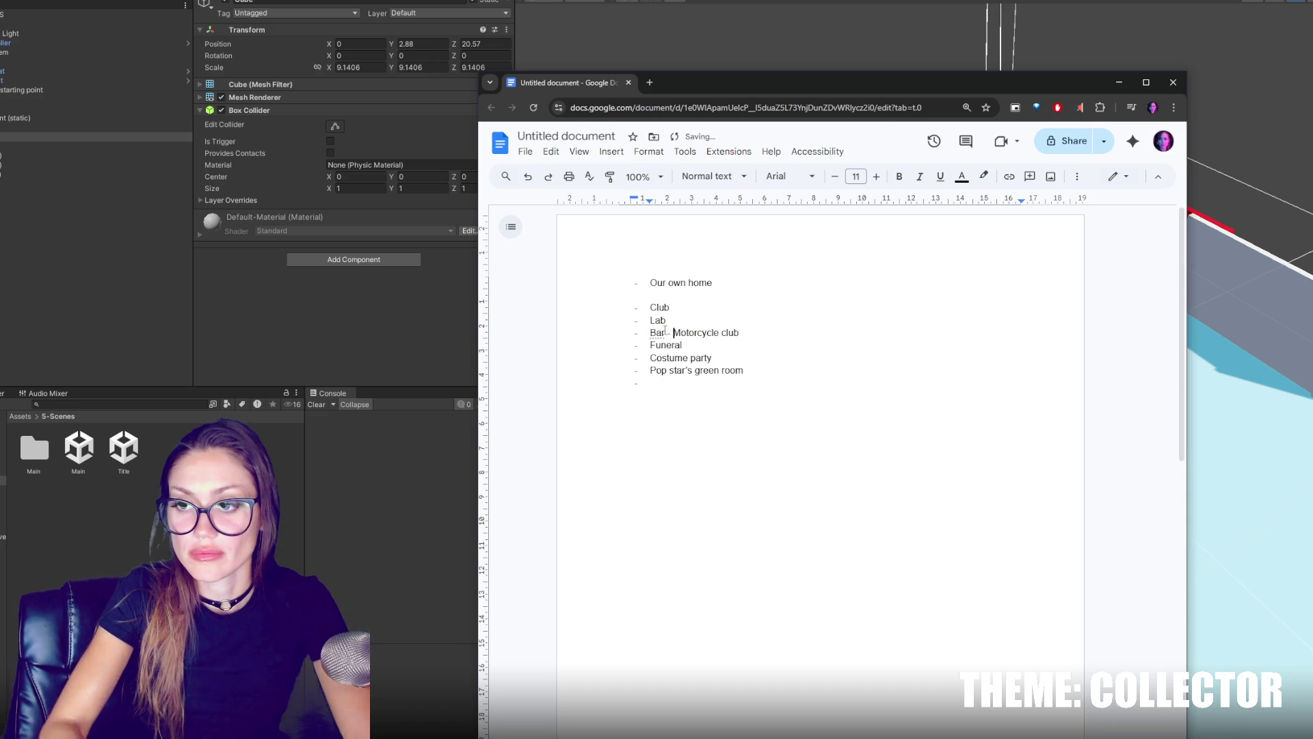
# Clear the selection and minimize the document window to reveal Unity.
pyautogui.doubleClick(701, 310)
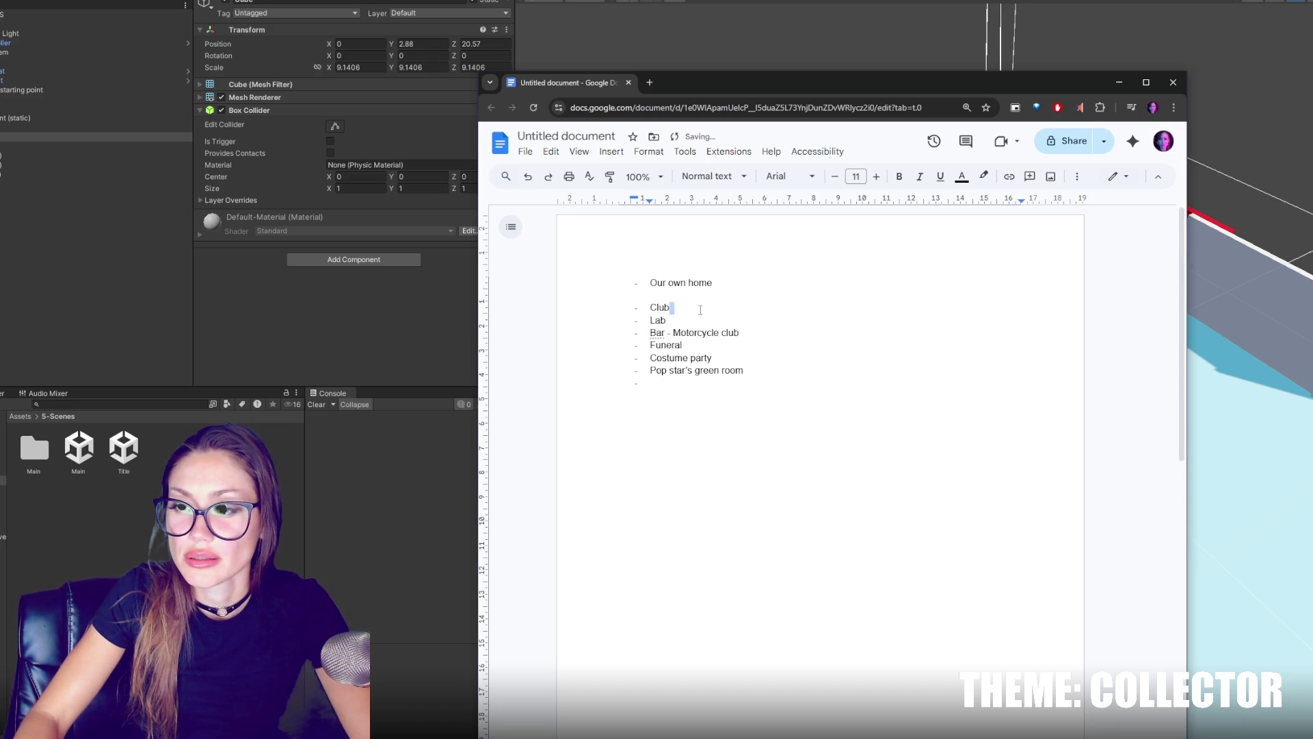
pyautogui.click(712, 347)
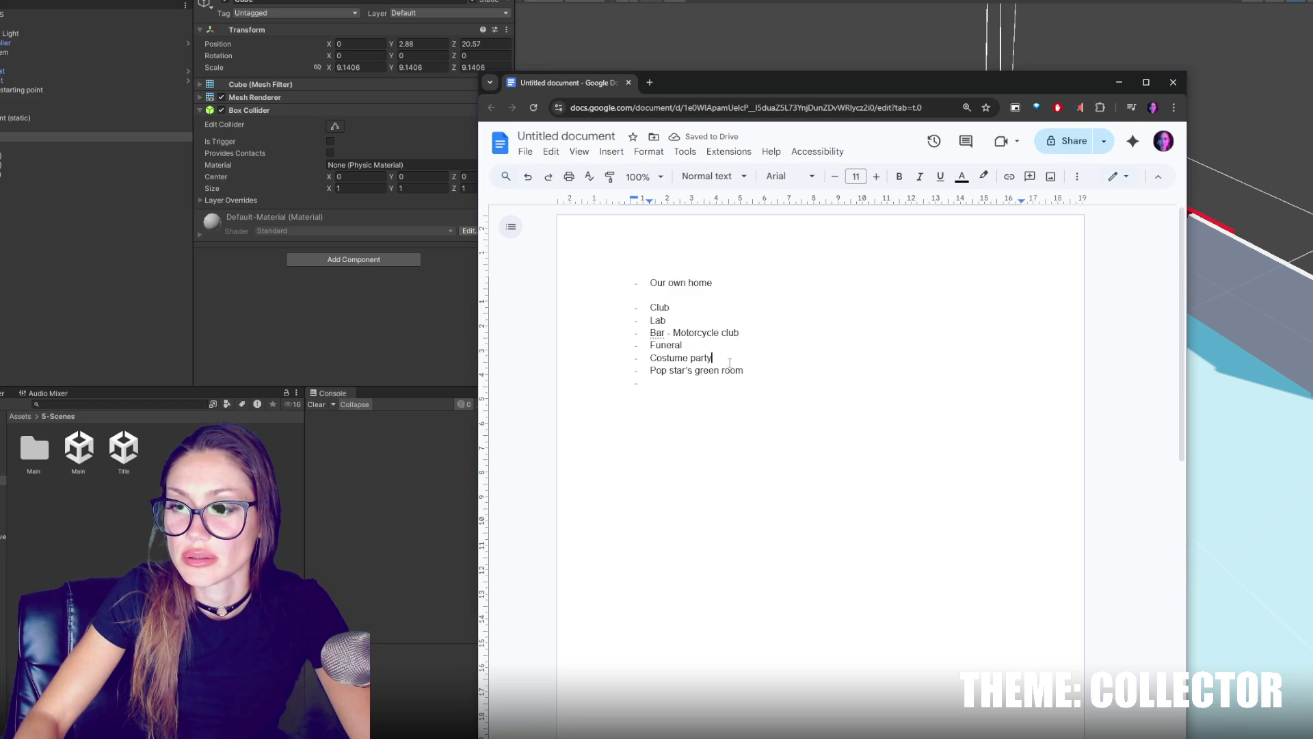
pyautogui.click(1119, 82)
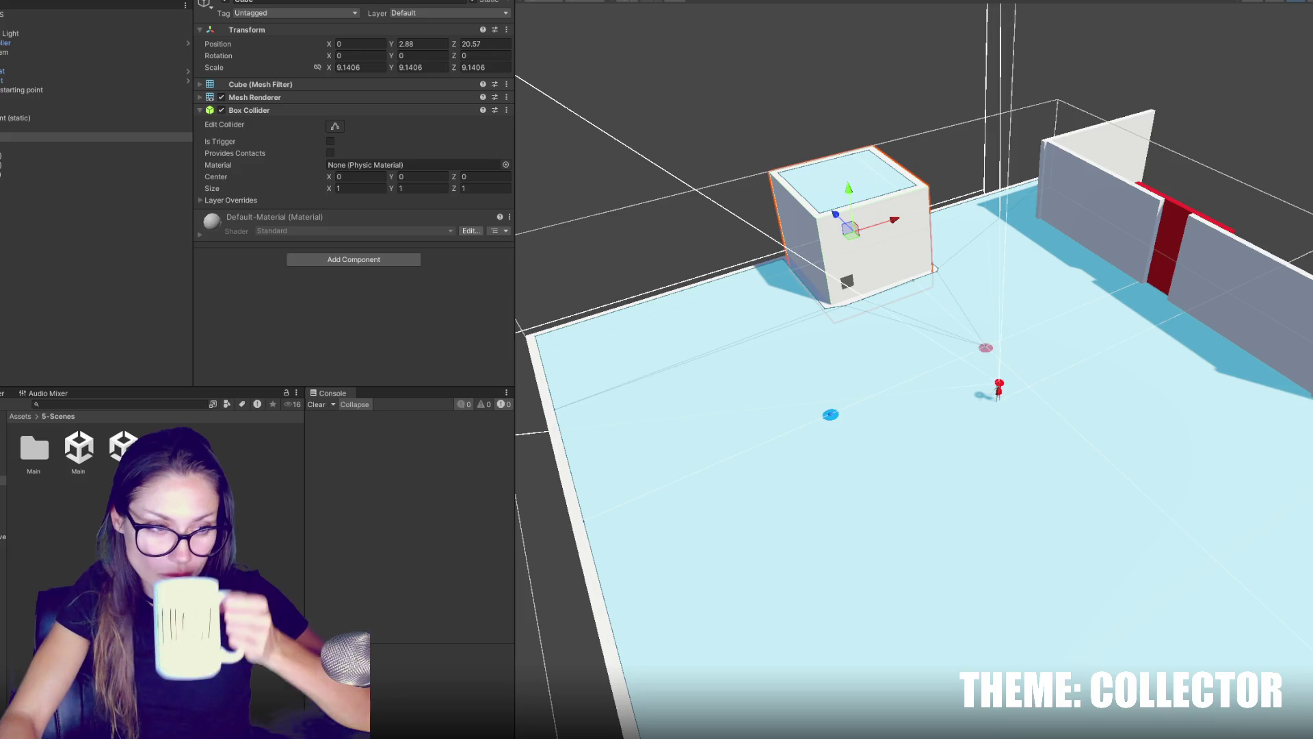
# Bring the document back over Unity, shift it left, and review the last list items.
pyautogui.hotkey('alt', 'Tab')
pyautogui.moveTo(377, 67); pyautogui.dragTo(609, 68)
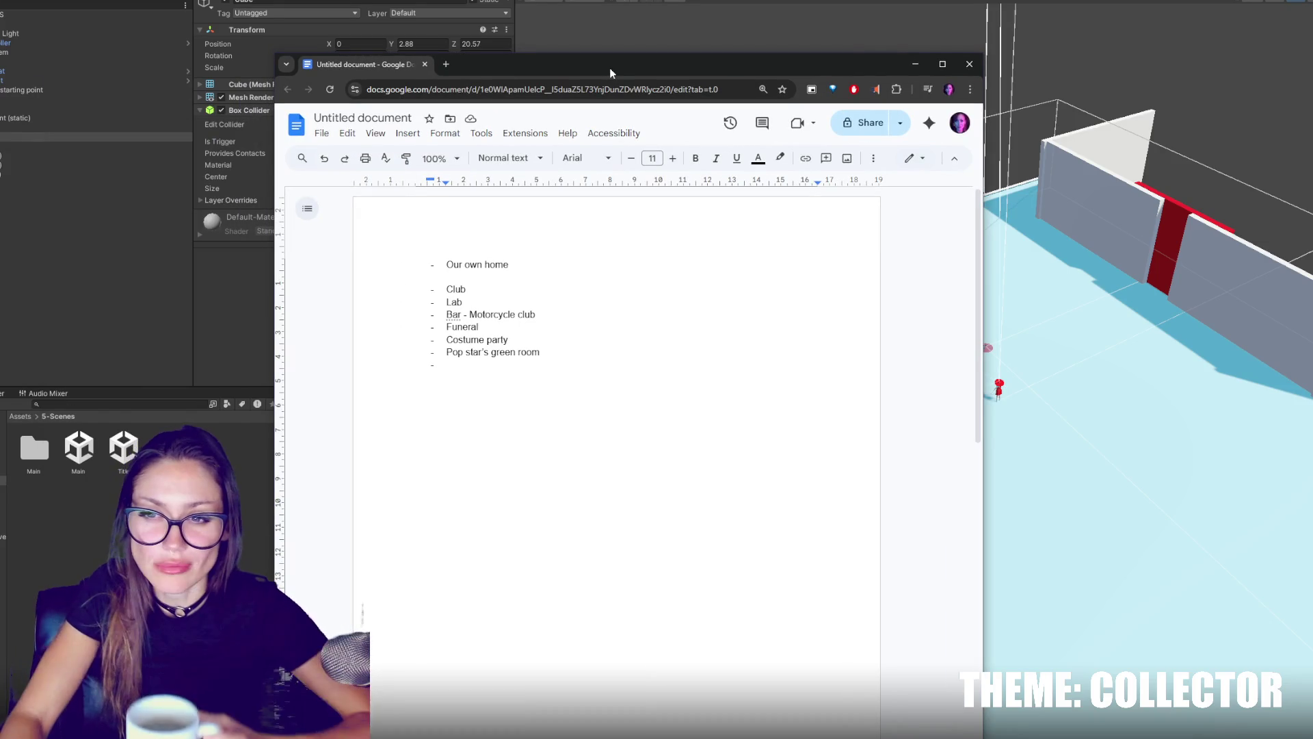
pyautogui.doubleClick(471, 290)
pyautogui.click(530, 363)
pyautogui.click(560, 357)
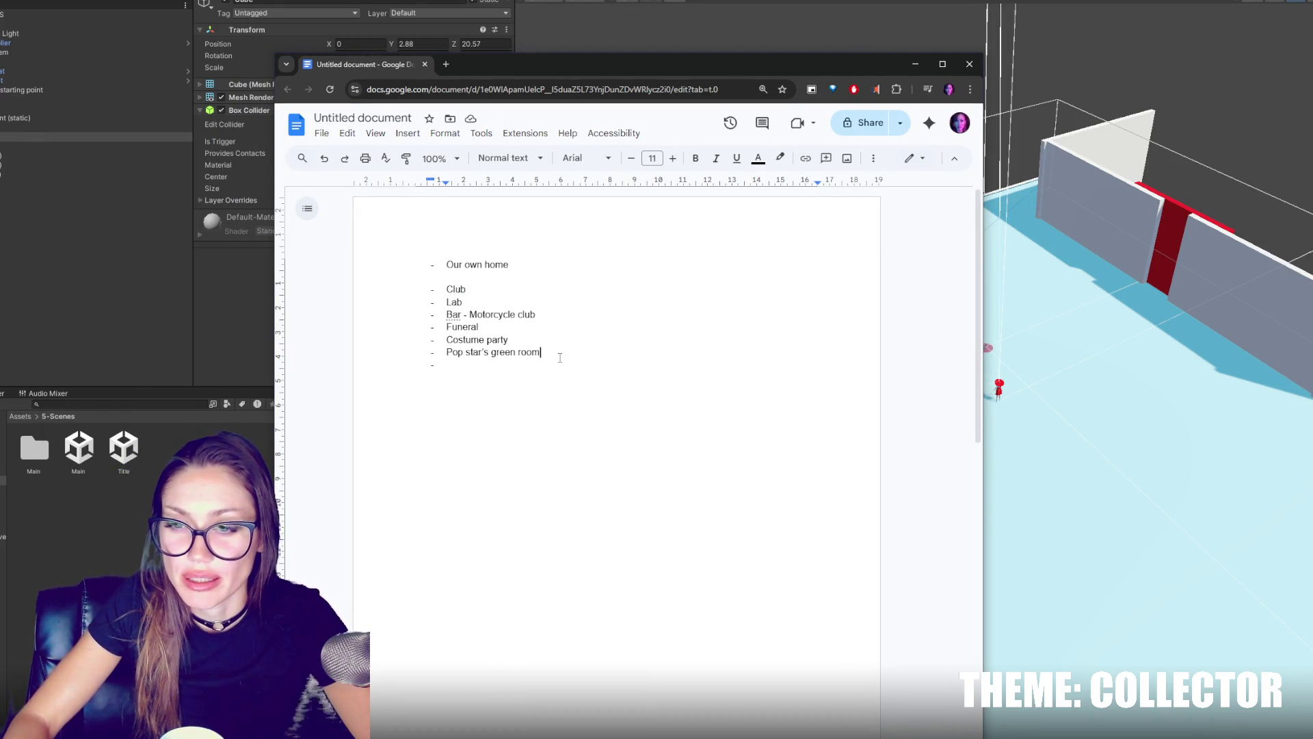
pyautogui.click(577, 340)
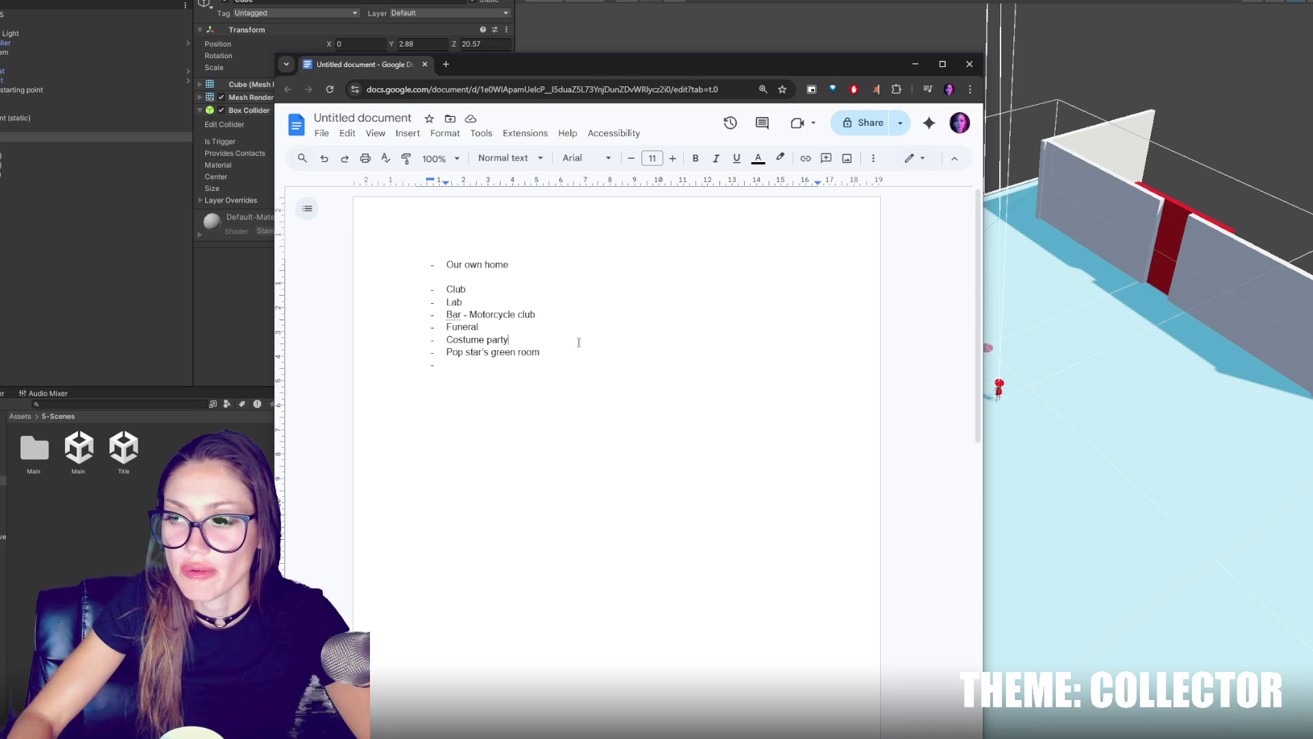
pyautogui.tripleClick(500, 342)
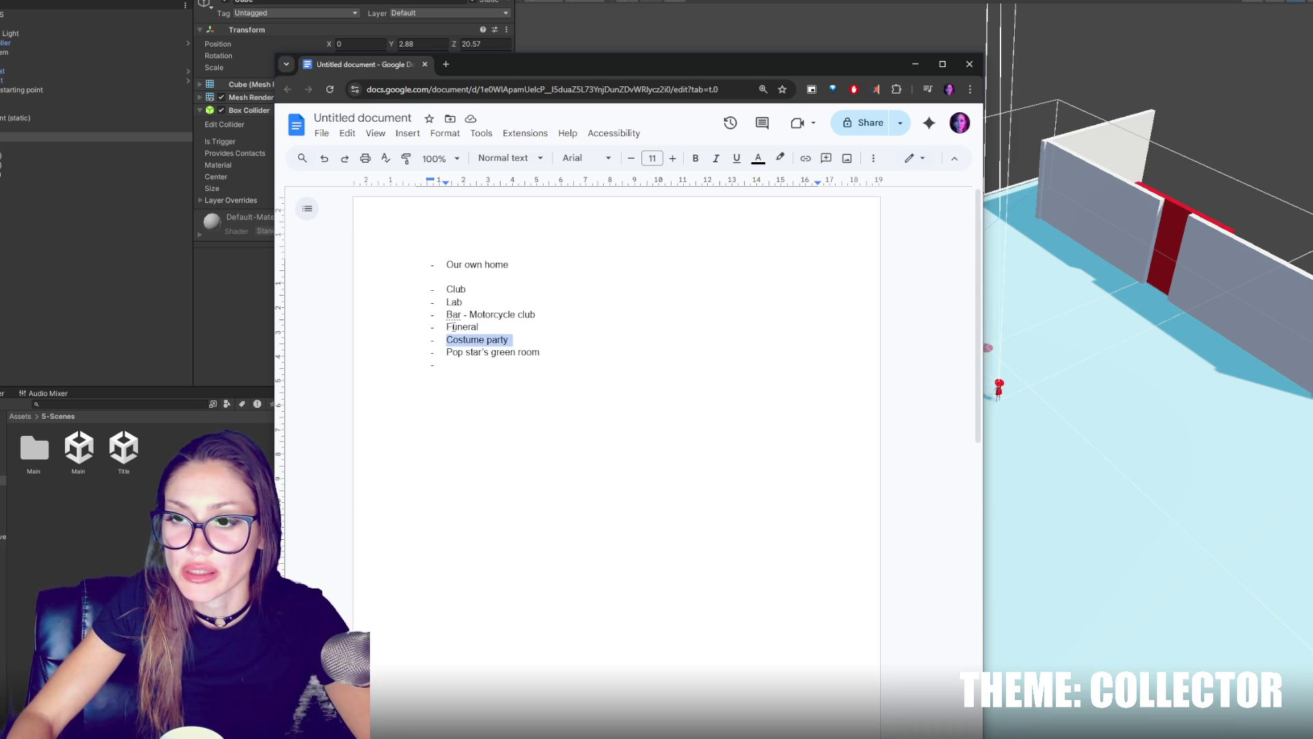
pyautogui.tripleClick(454, 328)
pyautogui.tripleClick(549, 344)
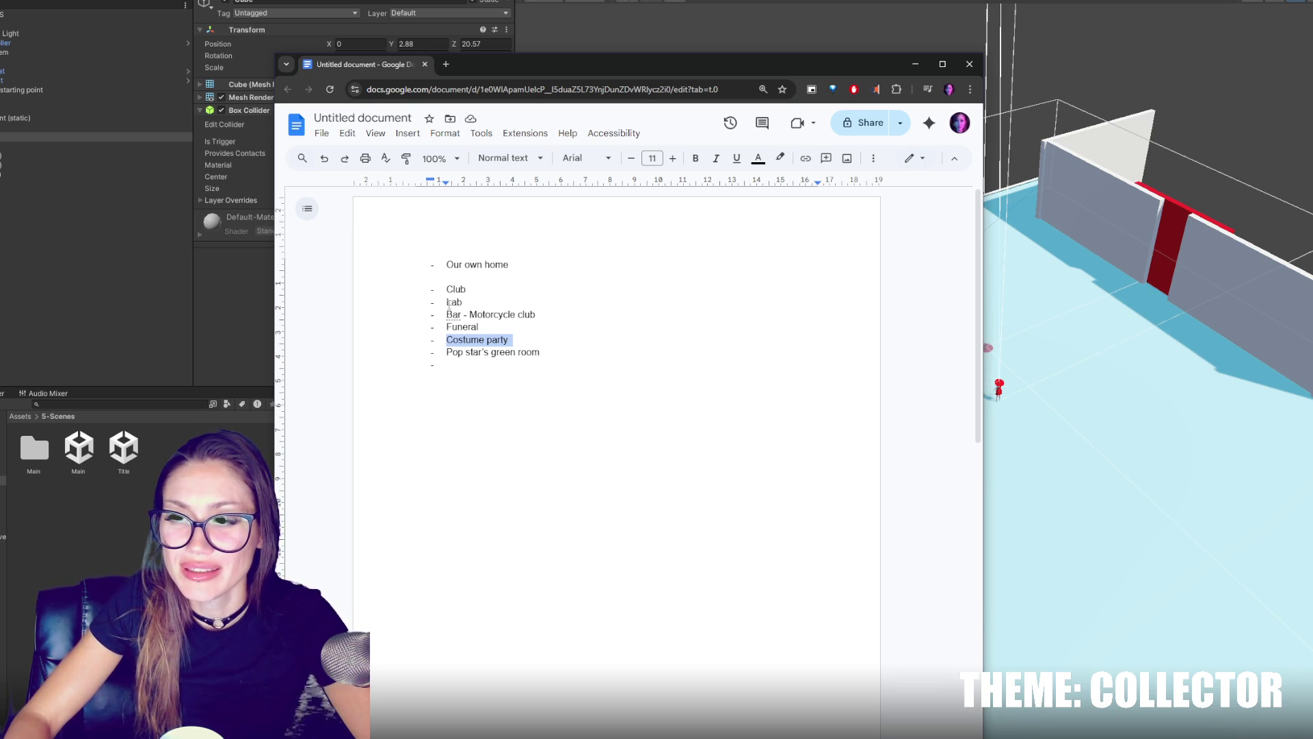
# Move Pop star's green room up under Our own home, above Club.
pyautogui.doubleClick(449, 302)
pyautogui.tripleClick(504, 350)
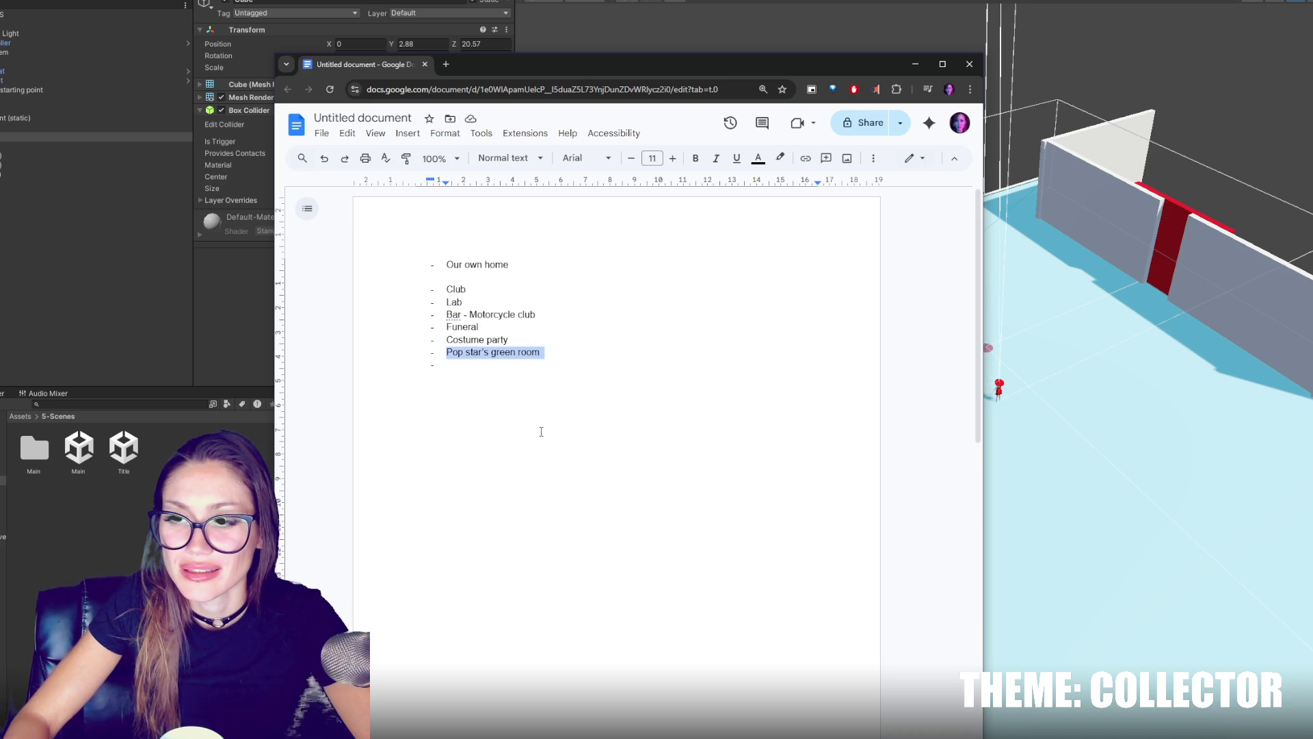
pyautogui.click(494, 380)
pyautogui.moveTo(544, 357); pyautogui.dragTo(567, 343)
pyautogui.hotkey('ctrl', 'x')
pyautogui.click(476, 277)
pyautogui.hotkey('ctrl', 'v')
# Move Lab beneath Pop star's green room and add a blank line before Club.
pyautogui.moveTo(486, 309); pyautogui.dragTo(465, 316)
pyautogui.hotkey('ctrl', 'x')
pyautogui.click(541, 289)
pyautogui.hotkey('ctrl', 'v')
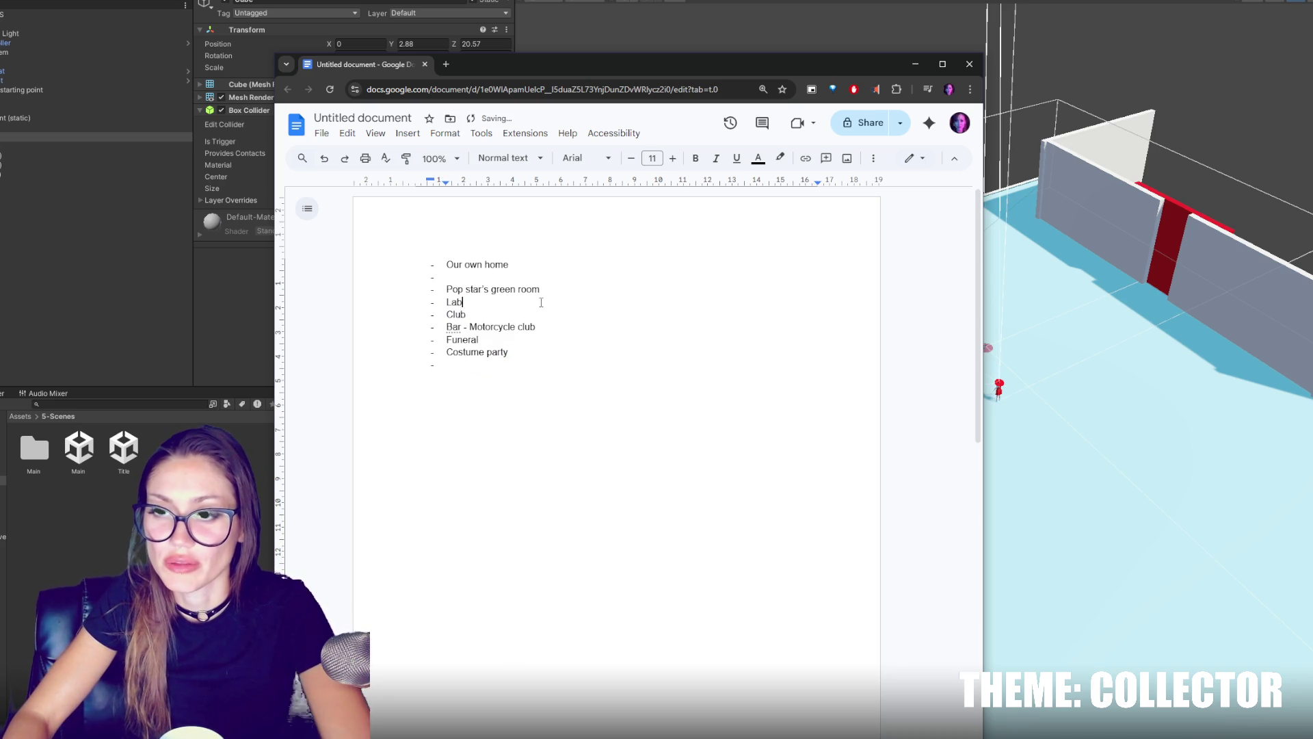
pyautogui.press('Return')
pyautogui.tripleClick(474, 290)
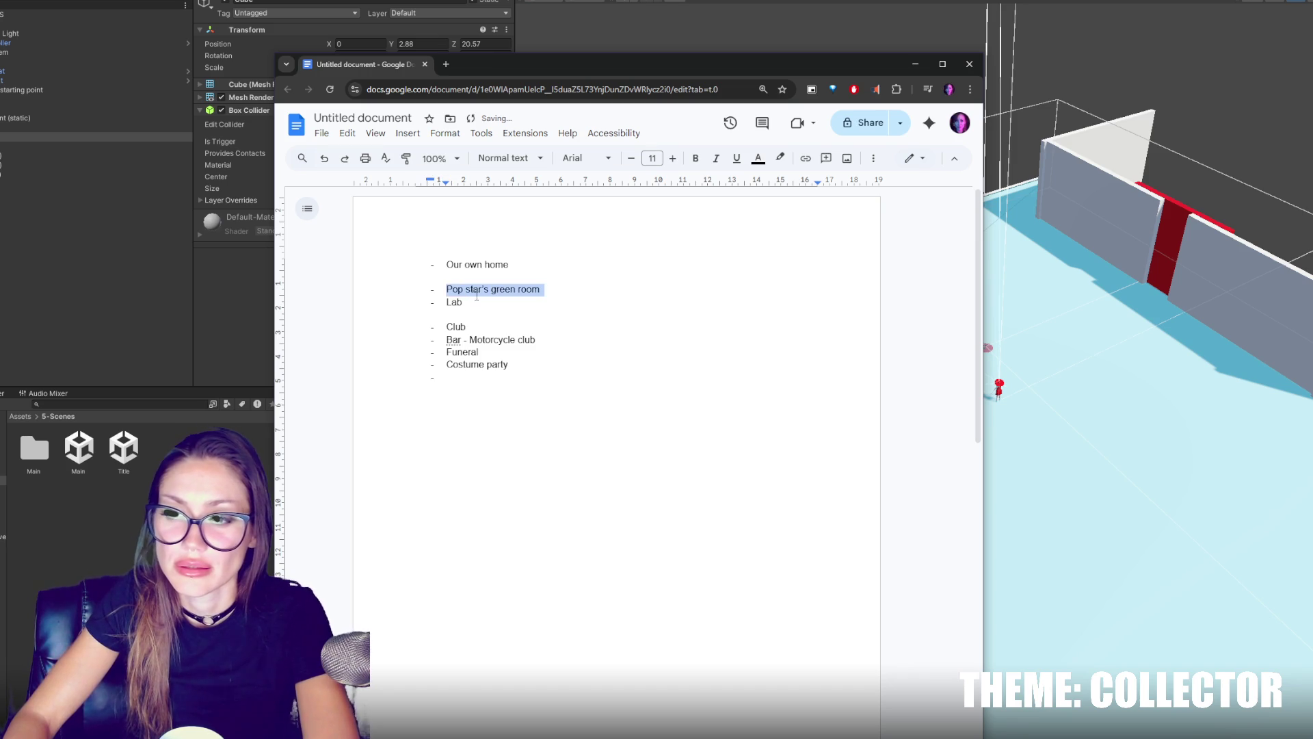
pyautogui.click(561, 307)
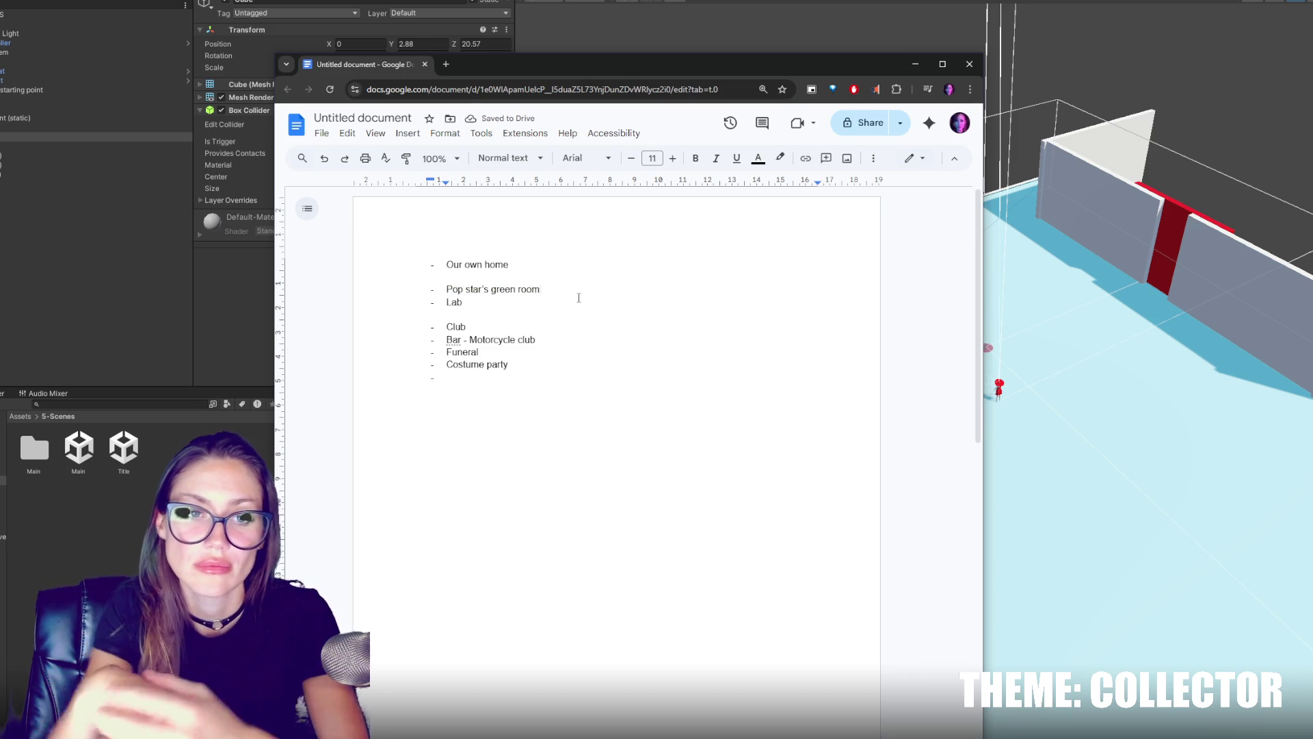
pyautogui.click(578, 298)
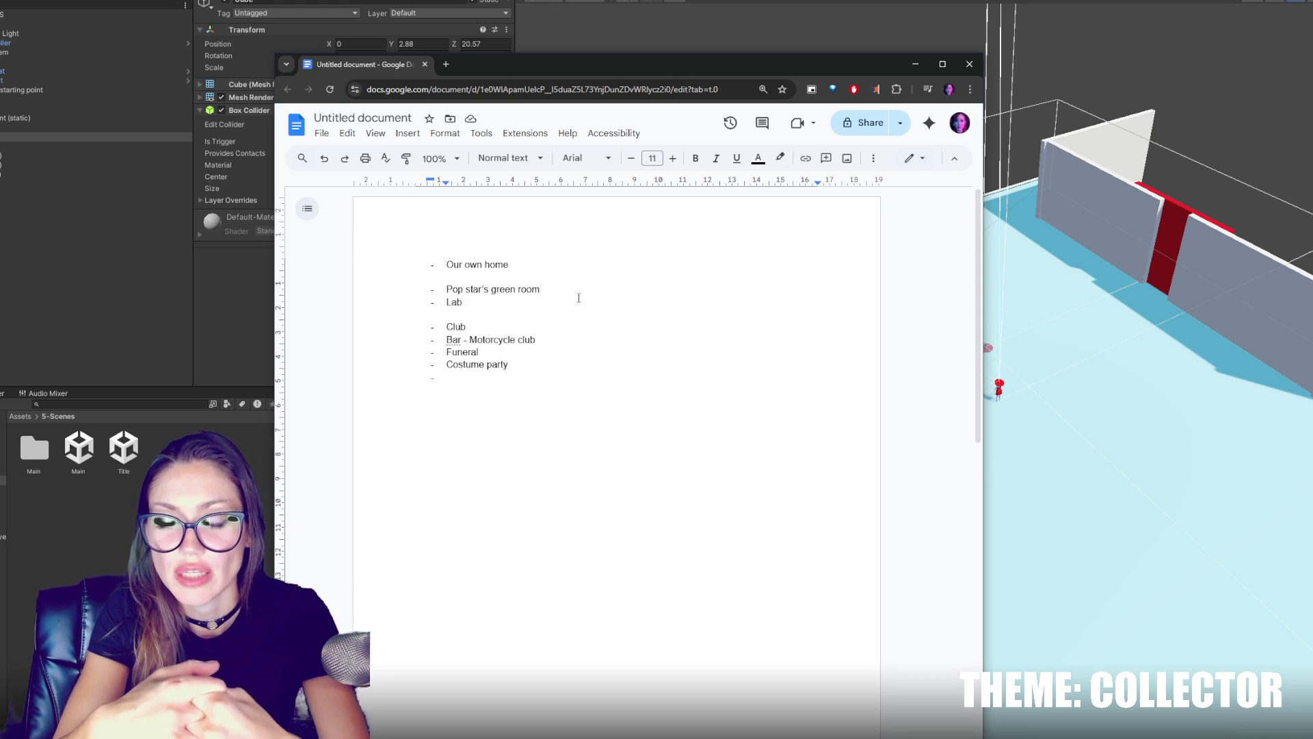
# Move Pop star's green room below Lab to head the Club group, clearing the empty bullet's indent.
pyautogui.moveTo(585, 296)
pyautogui.mouseDown()
pyautogui.moveTo(584, 278)
pyautogui.moveTo(572, 282)
pyautogui.mouseUp()
pyautogui.press('BackSpace')
pyautogui.click(555, 301)
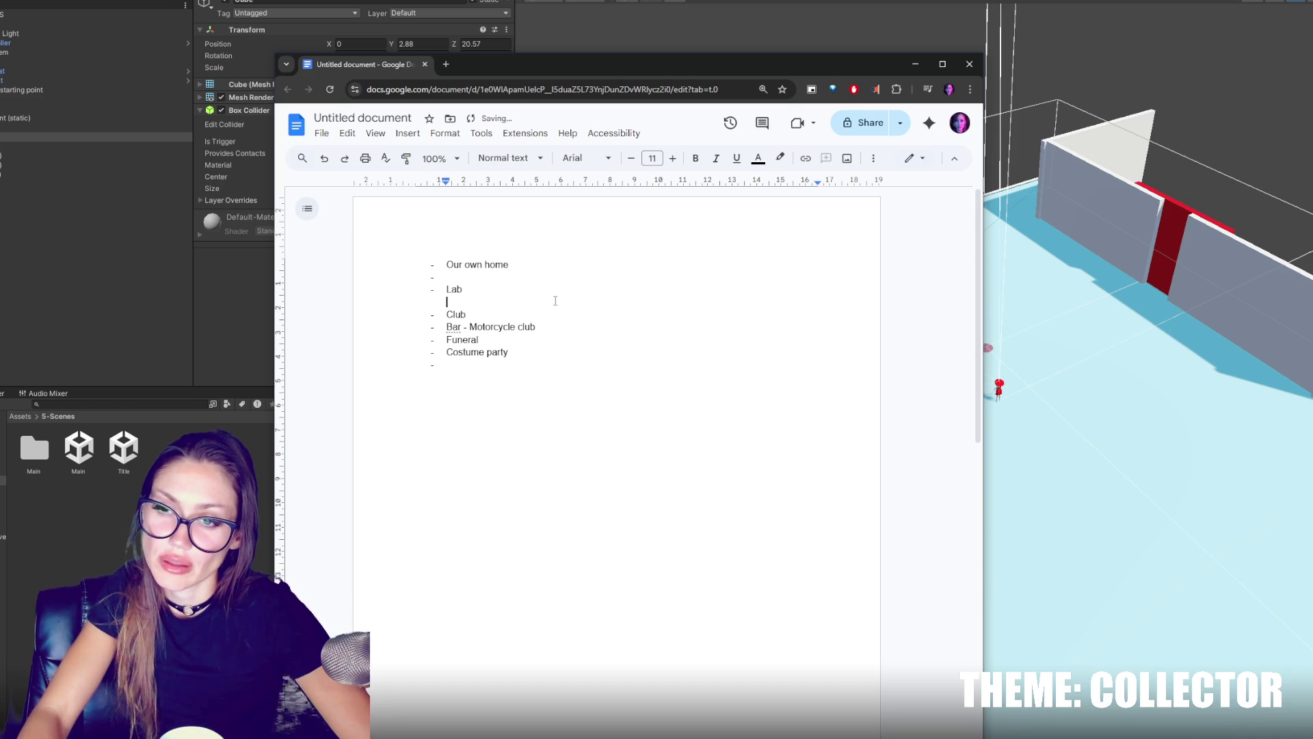
pyautogui.hotkey('ctrl', 'v')
pyautogui.click(508, 275)
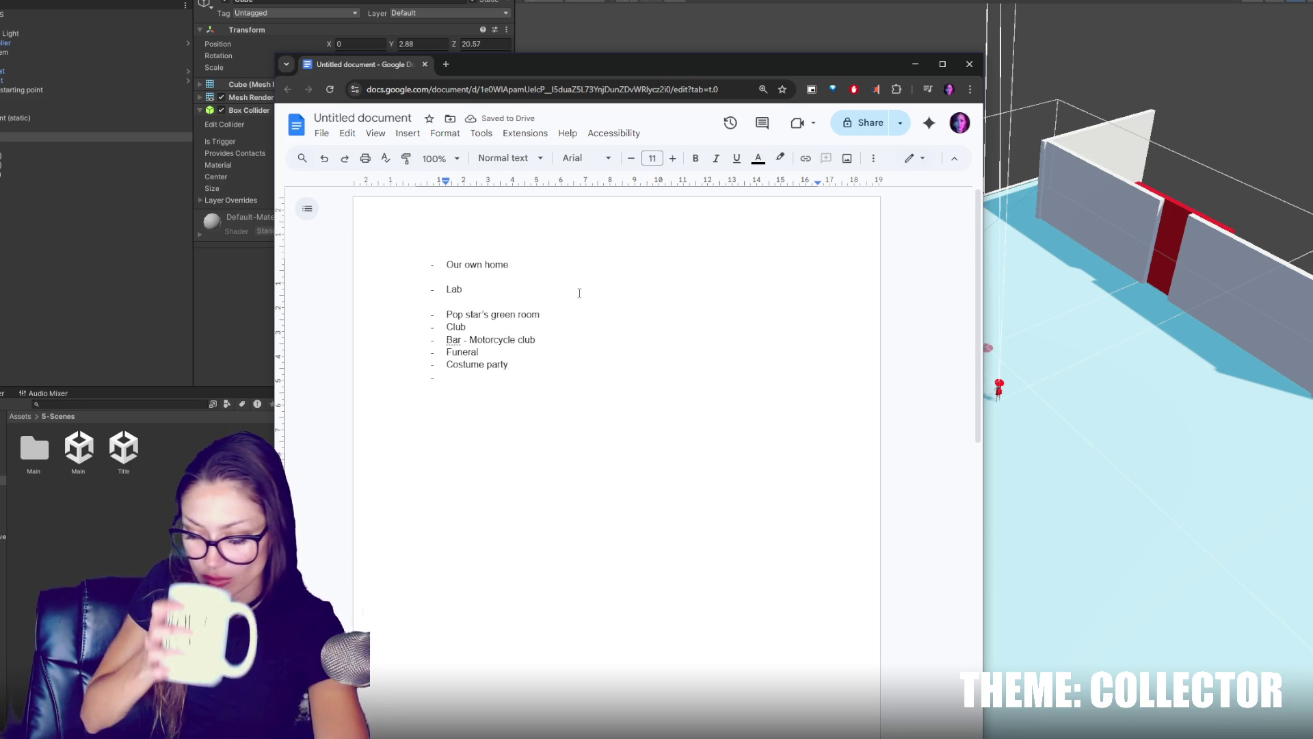
pyautogui.press('BackSpace')
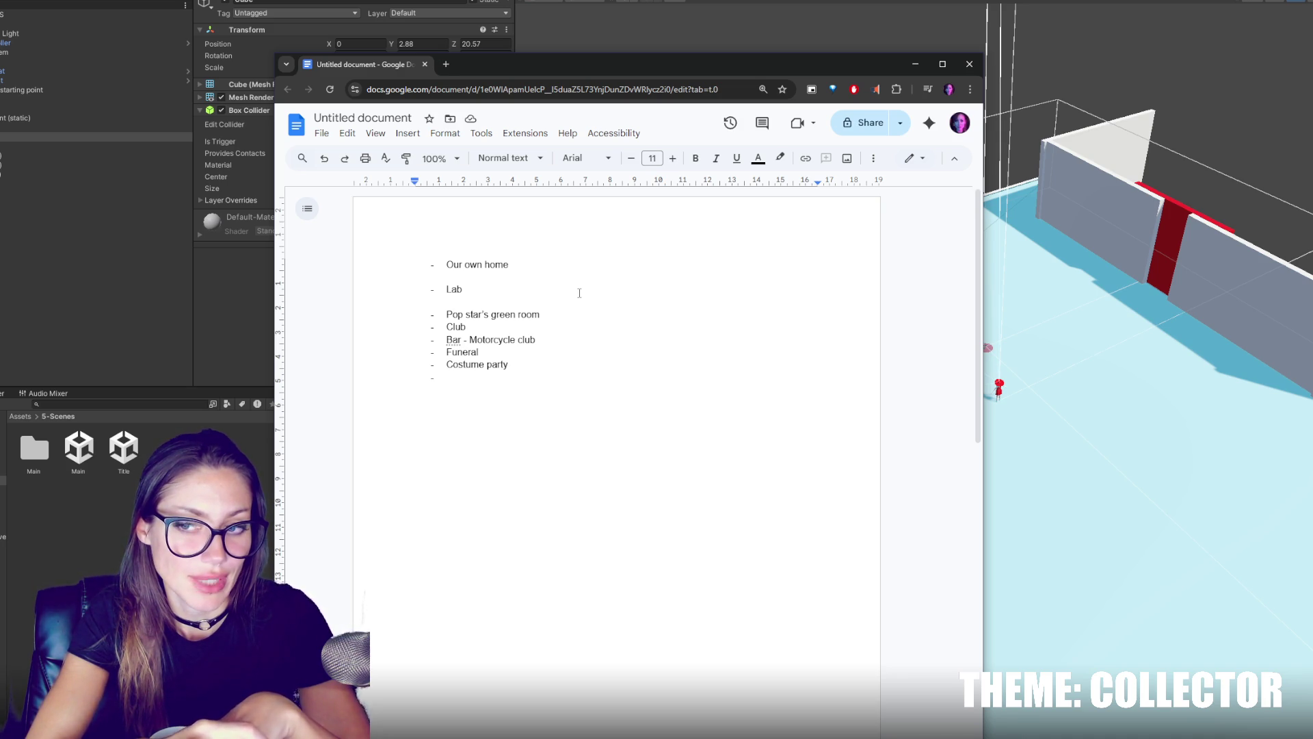
# Under Lab, add indented sub-bullets 'Lab coat', 'Safety goggles' and 'Shoes that cover your feet'.
pyautogui.click(579, 293)
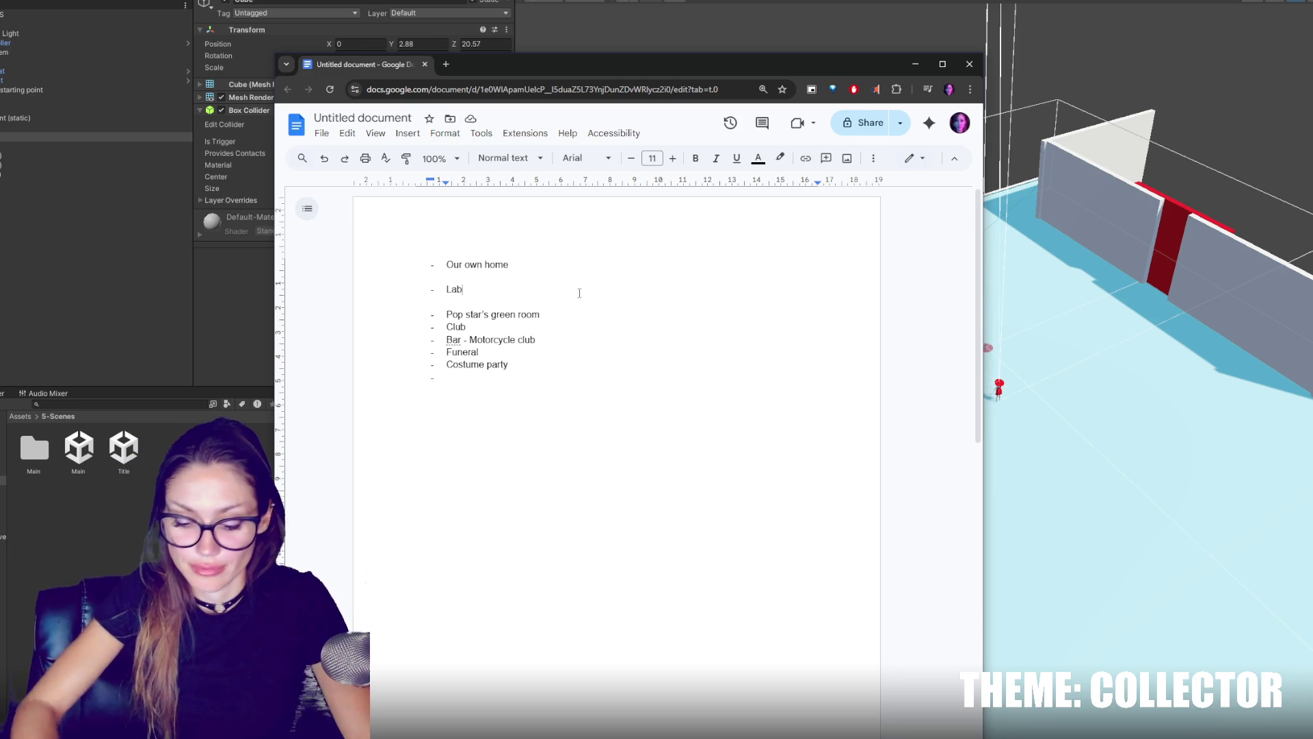
pyautogui.press('Return')
pyautogui.press('Tab')
pyautogui.write('Lab coat')
pyautogui.press('Return')
pyautogui.write('Safety goggles')
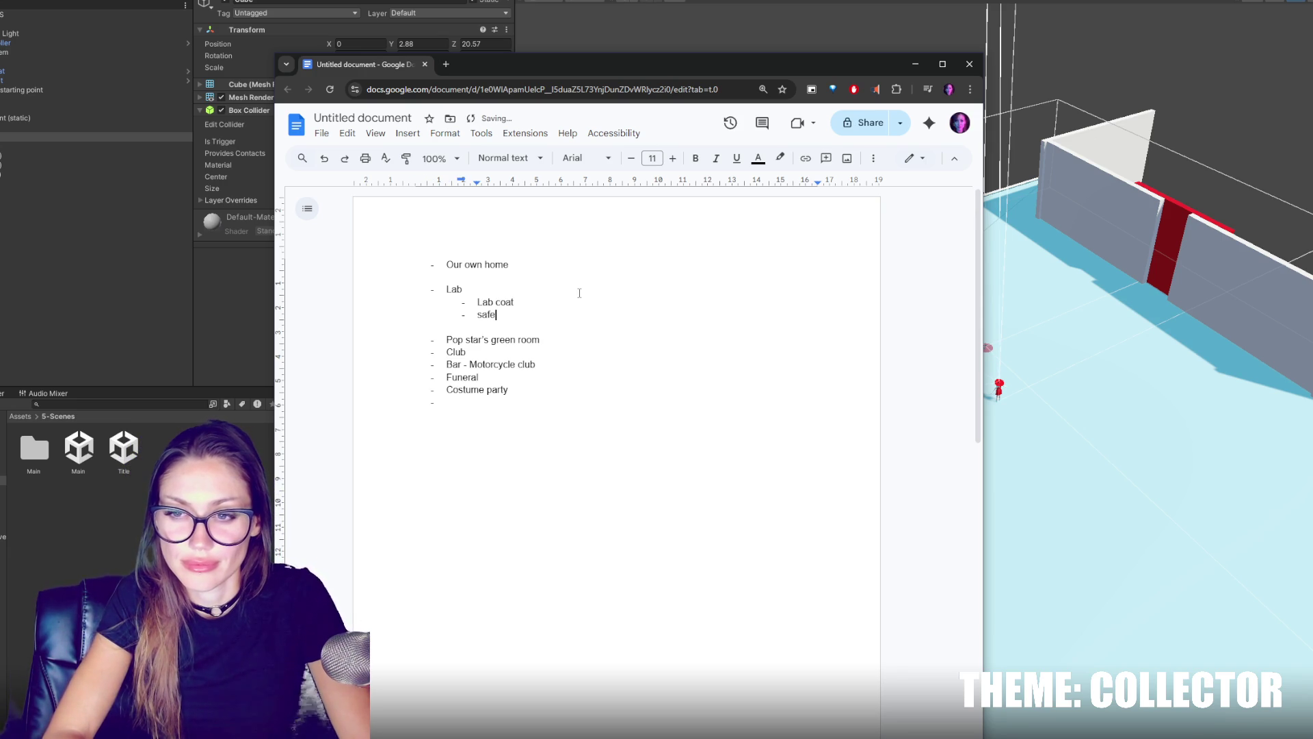
pyautogui.press('Return')
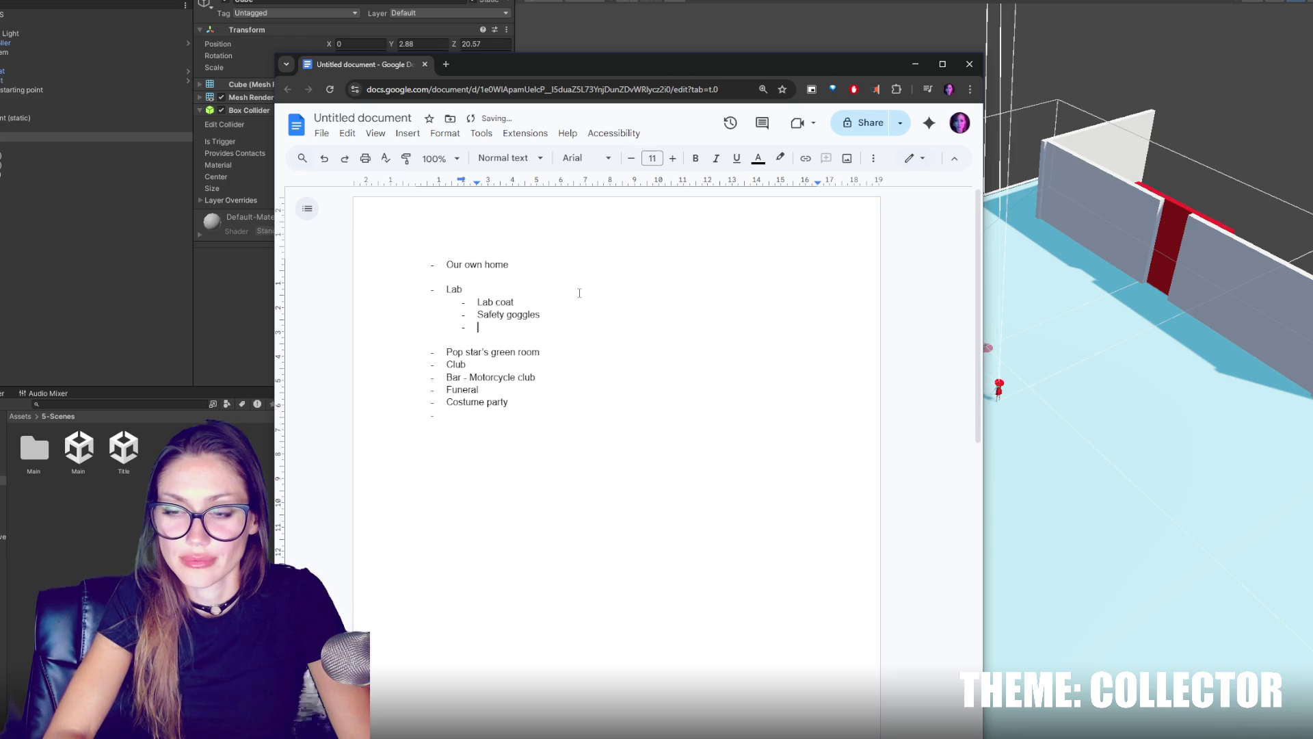
pyautogui.write('Shoes that cover ')
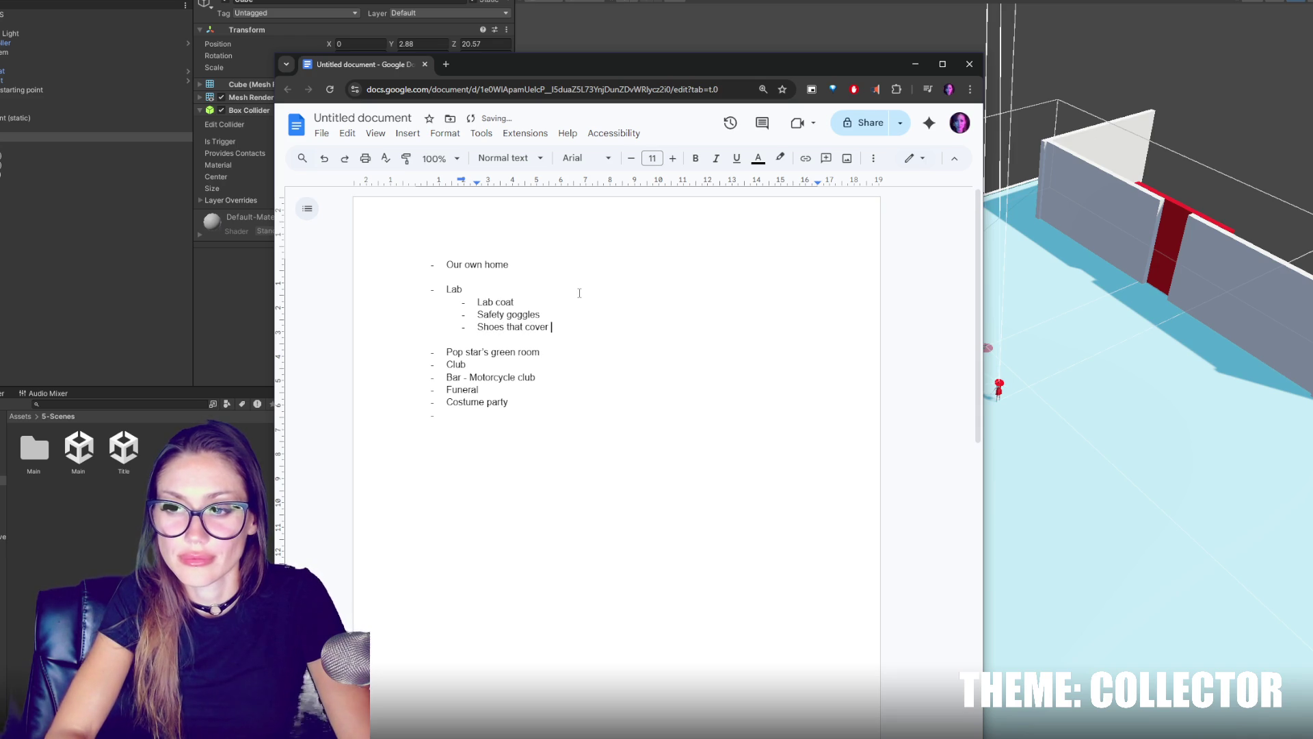
pyautogui.write('your feet')
# Add 'Gloves' and 'Hair tied back' sub-bullets under Lab, then minimize the document window.
pyautogui.press('Return')
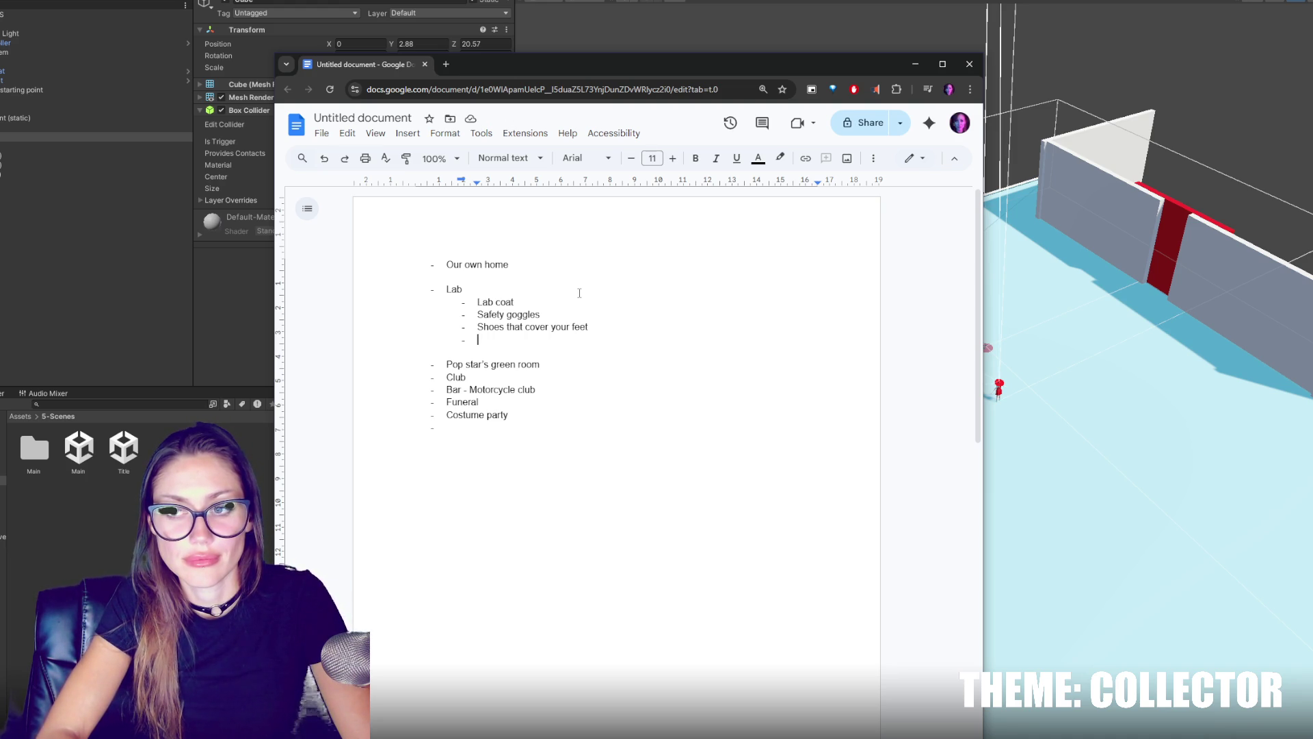
pyautogui.write('gloves')
pyautogui.press('Return')
pyautogui.hotkey('shift', 'Tab')
pyautogui.press('Return')
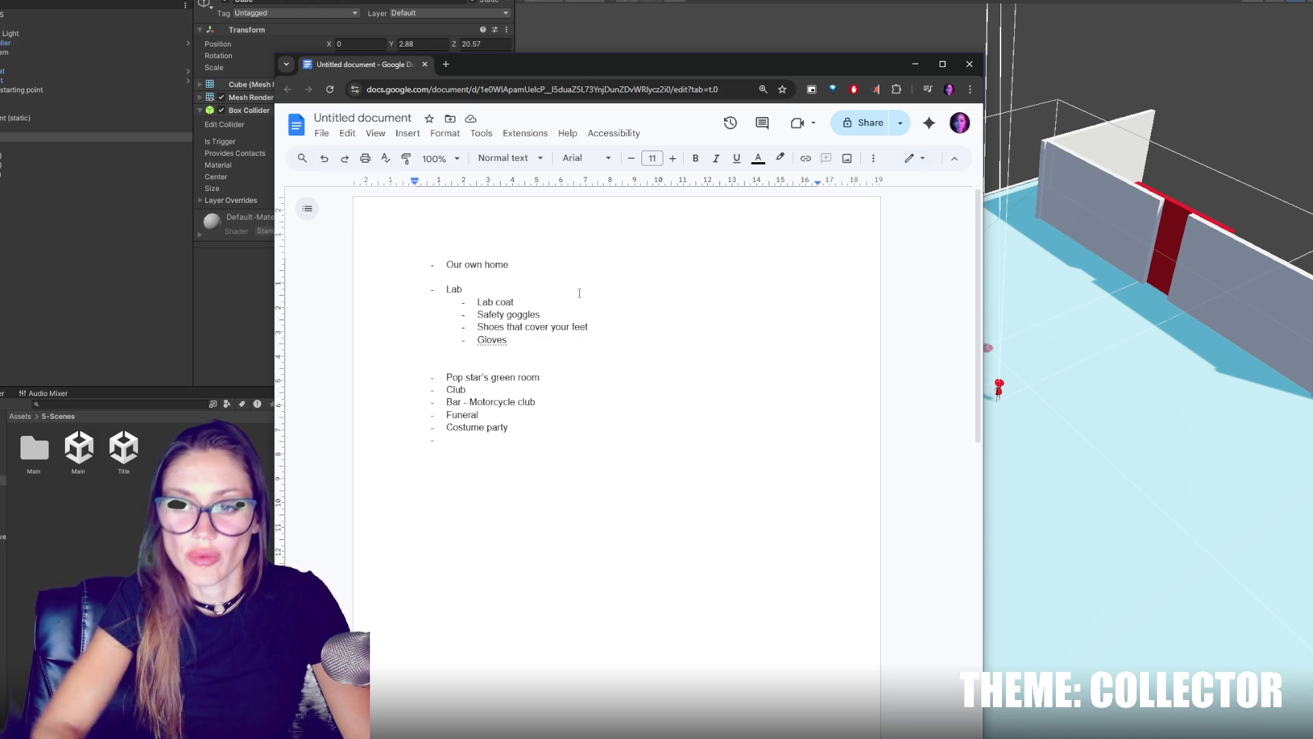
pyautogui.click(563, 340)
pyautogui.press('Return')
pyautogui.write('Hair tied back')
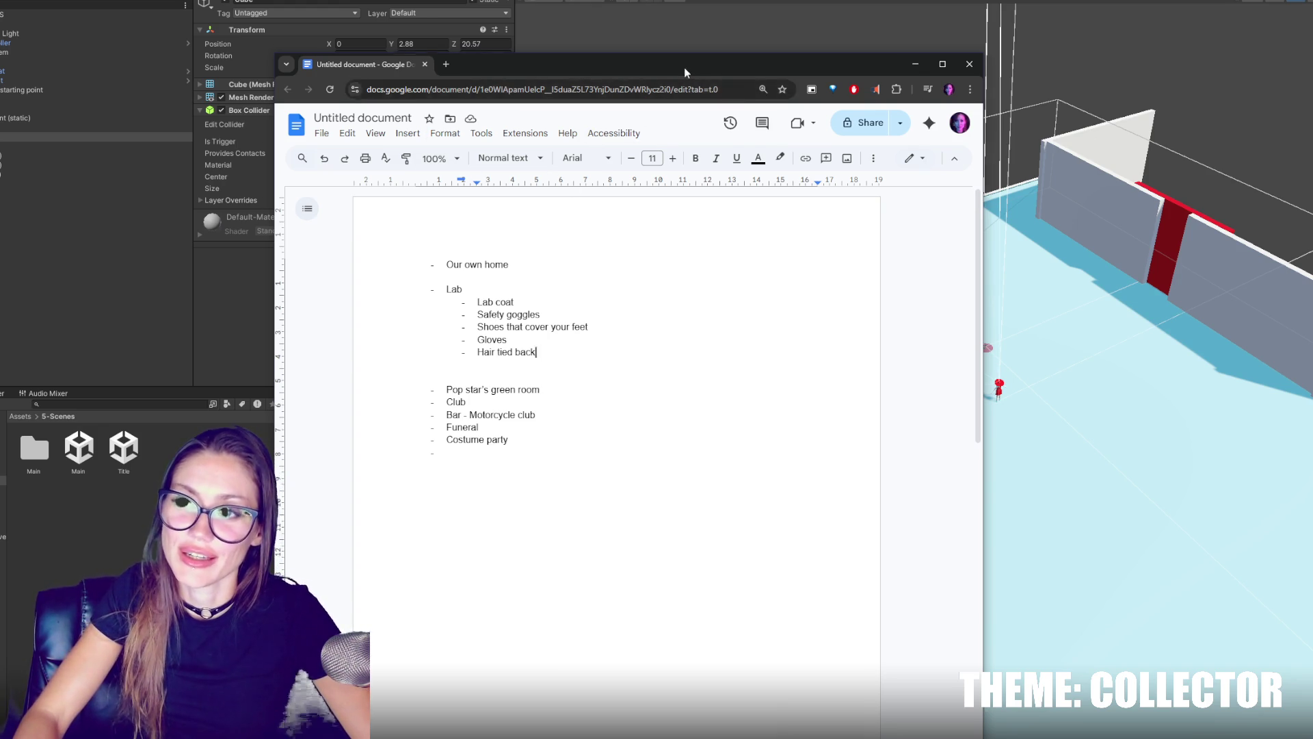
pyautogui.click(916, 63)
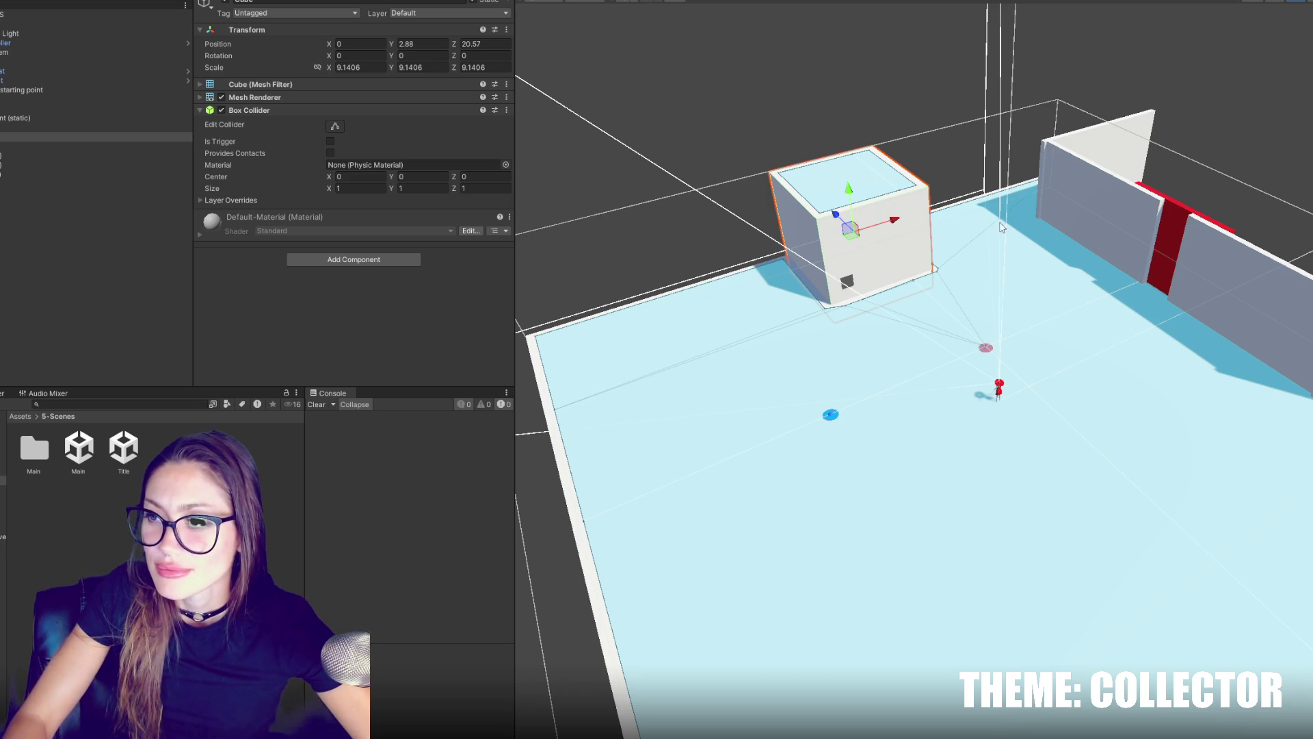
# Duplicate the wall beside the red door and stretch the copy into a large mid-floor block.
pyautogui.click(39, 204)
pyautogui.click(29, 175)
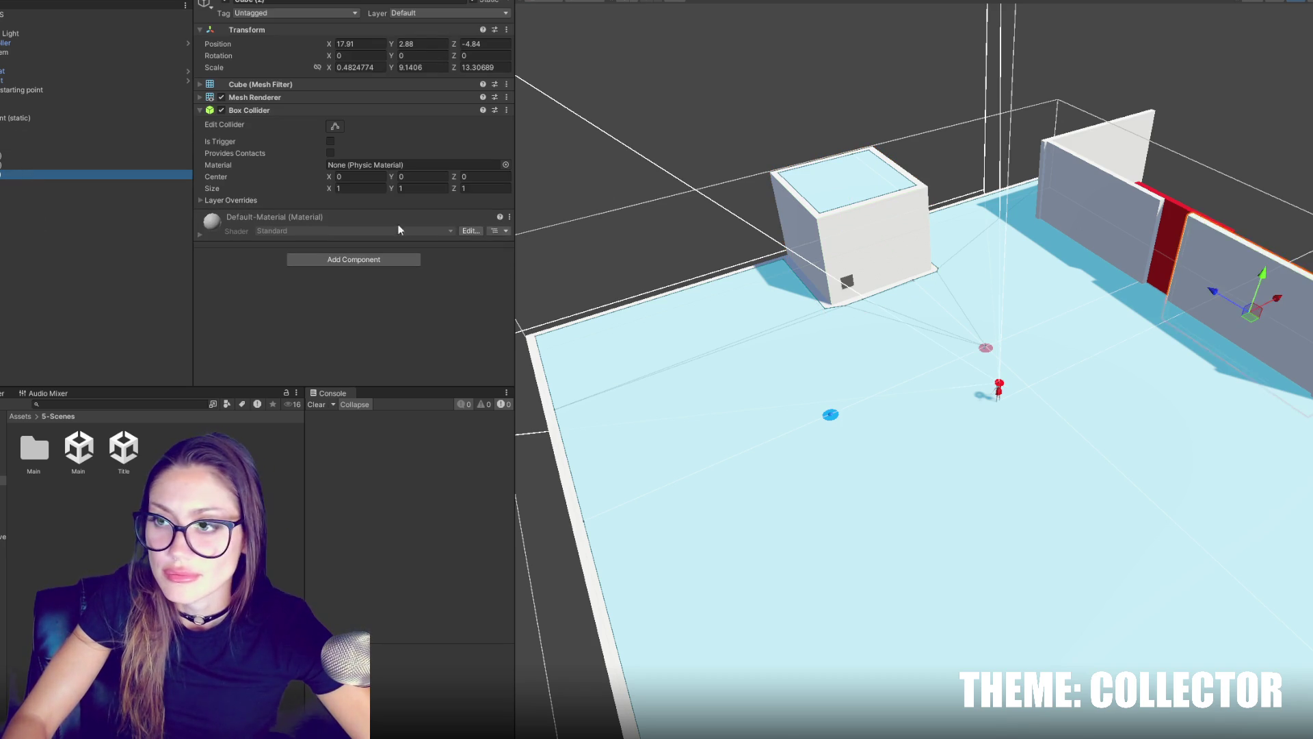
pyautogui.scroll(-3, 889, 376)
pyautogui.hotkey('ctrl', 'd')
pyautogui.moveTo(1197, 335)
pyautogui.mouseDown()
pyautogui.moveTo(1069, 383)
pyautogui.moveTo(1204, 389)
pyautogui.mouseUp()
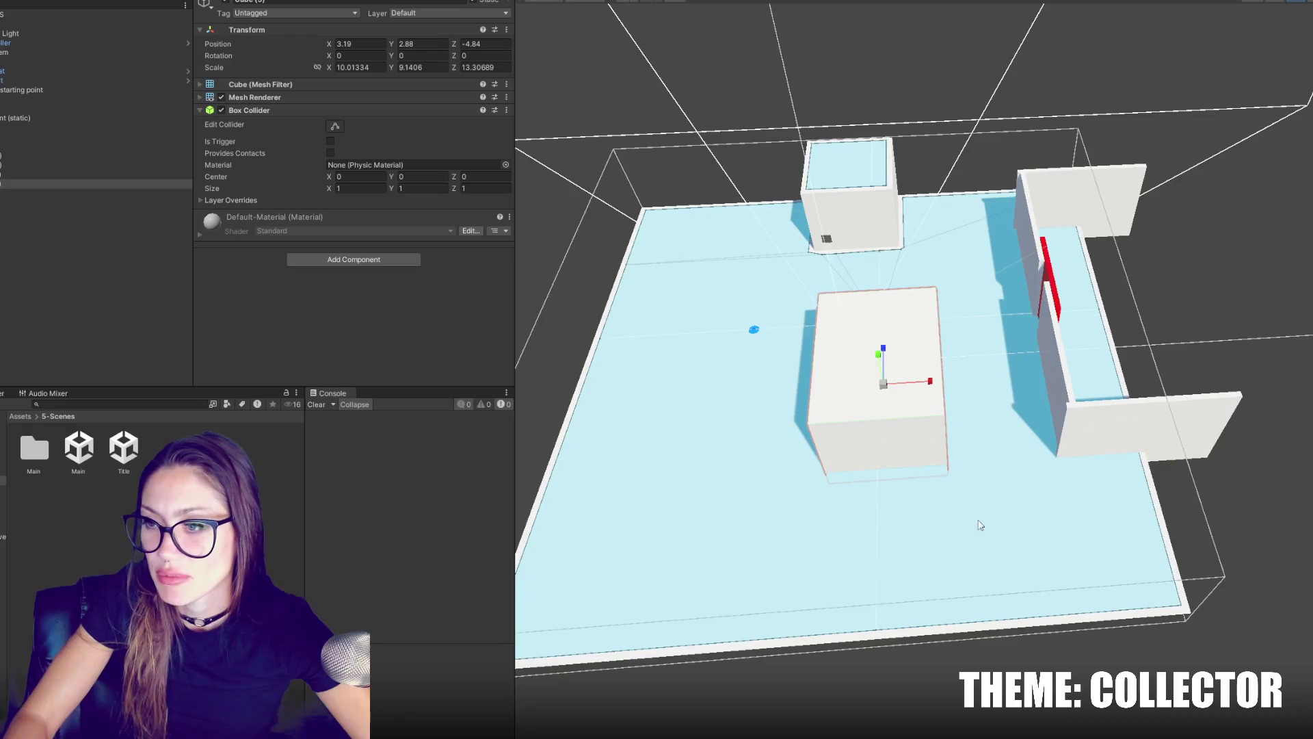
pyautogui.moveTo(936, 388); pyautogui.dragTo(974, 384)
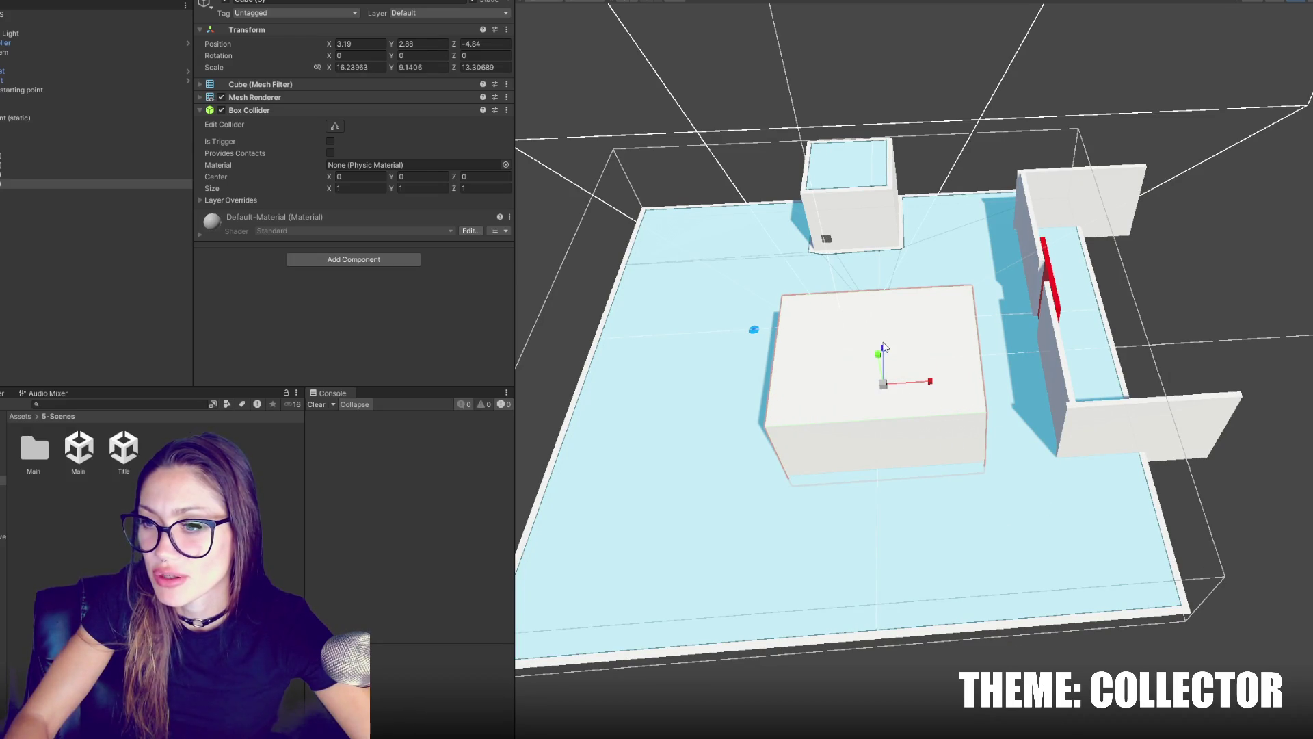
pyautogui.moveTo(883, 346); pyautogui.dragTo(890, 323)
pyautogui.moveTo(931, 382)
pyautogui.mouseDown()
pyautogui.moveTo(951, 383)
pyautogui.moveTo(869, 386)
pyautogui.moveTo(884, 391)
pyautogui.mouseUp()
pyautogui.hotkey('ctrl', 'z')
pyautogui.hotkey('ctrl', 'z')
# Duplicate the large block and move the copy toward the front of the floor.
pyautogui.click(828, 514)
pyautogui.hotkey('ctrl', 'd')
pyautogui.moveTo(815, 372)
pyautogui.mouseDown()
pyautogui.moveTo(791, 624)
pyautogui.moveTo(719, 415)
pyautogui.moveTo(807, 493)
pyautogui.mouseUp()
pyautogui.moveTo(1003, 309); pyautogui.dragTo(1036, 503)
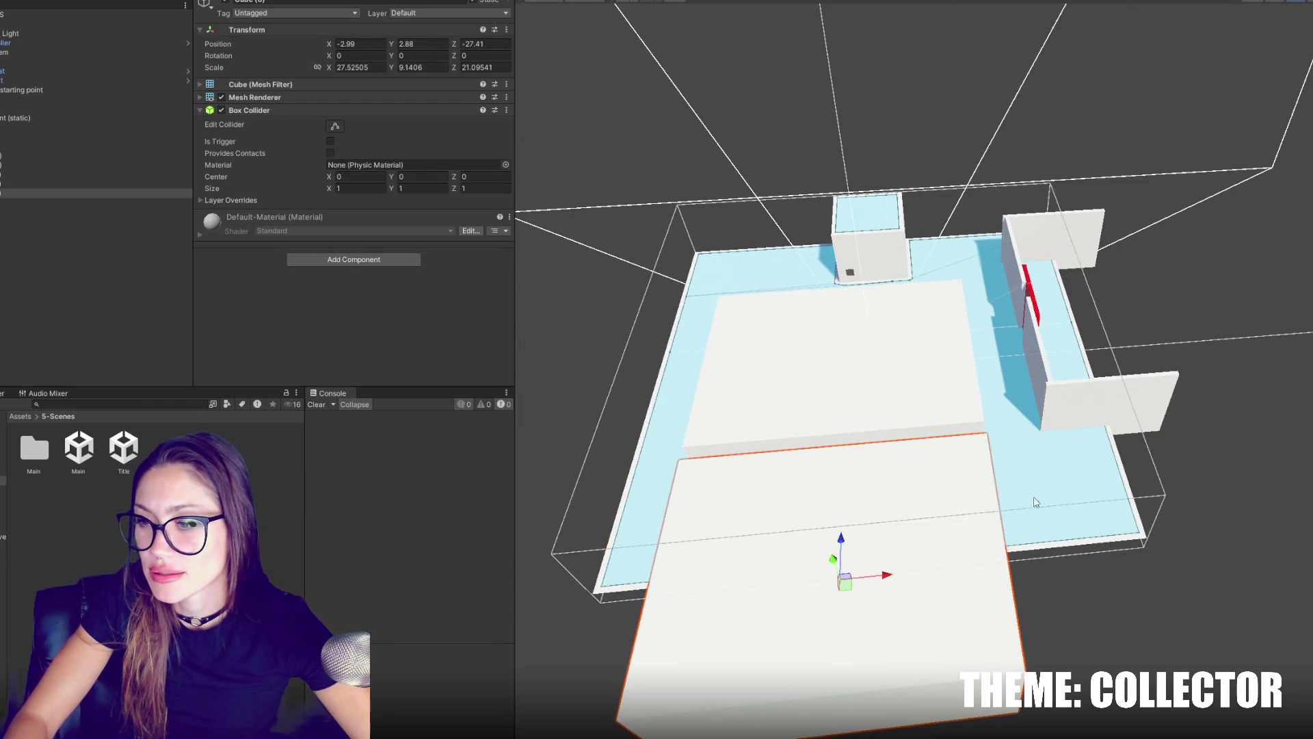
# Duplicate a wall panel and stretch it into a long block at 24.14, 2.88, -26.87.
pyautogui.click(1084, 404)
pyautogui.hotkey('ctrl', 'd')
pyautogui.moveTo(1122, 446)
pyautogui.mouseDown()
pyautogui.moveTo(1148, 582)
pyautogui.moveTo(1163, 583)
pyautogui.mouseUp()
pyautogui.scroll(-3, 1147, 586)
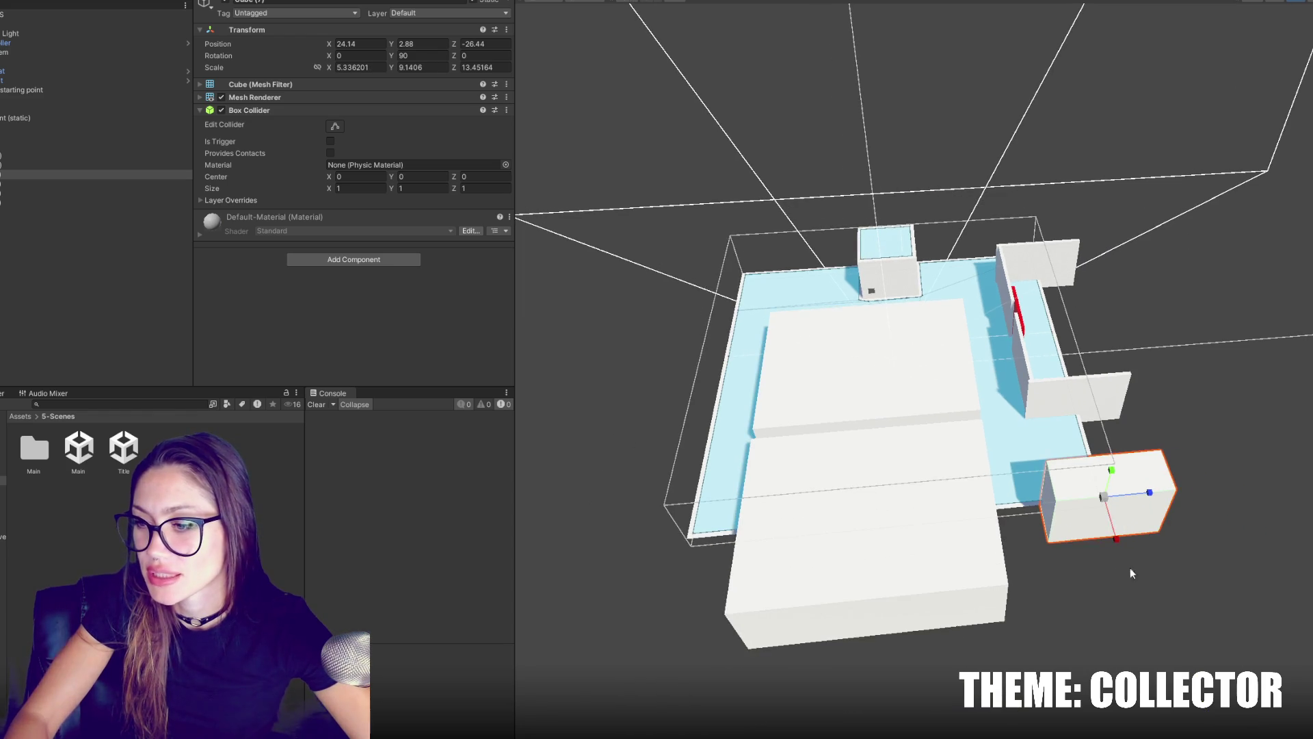
pyautogui.moveTo(1113, 543)
pyautogui.mouseDown()
pyautogui.moveTo(1156, 667)
pyautogui.moveTo(1161, 657)
pyautogui.mouseUp()
pyautogui.moveTo(1117, 539); pyautogui.dragTo(1116, 542)
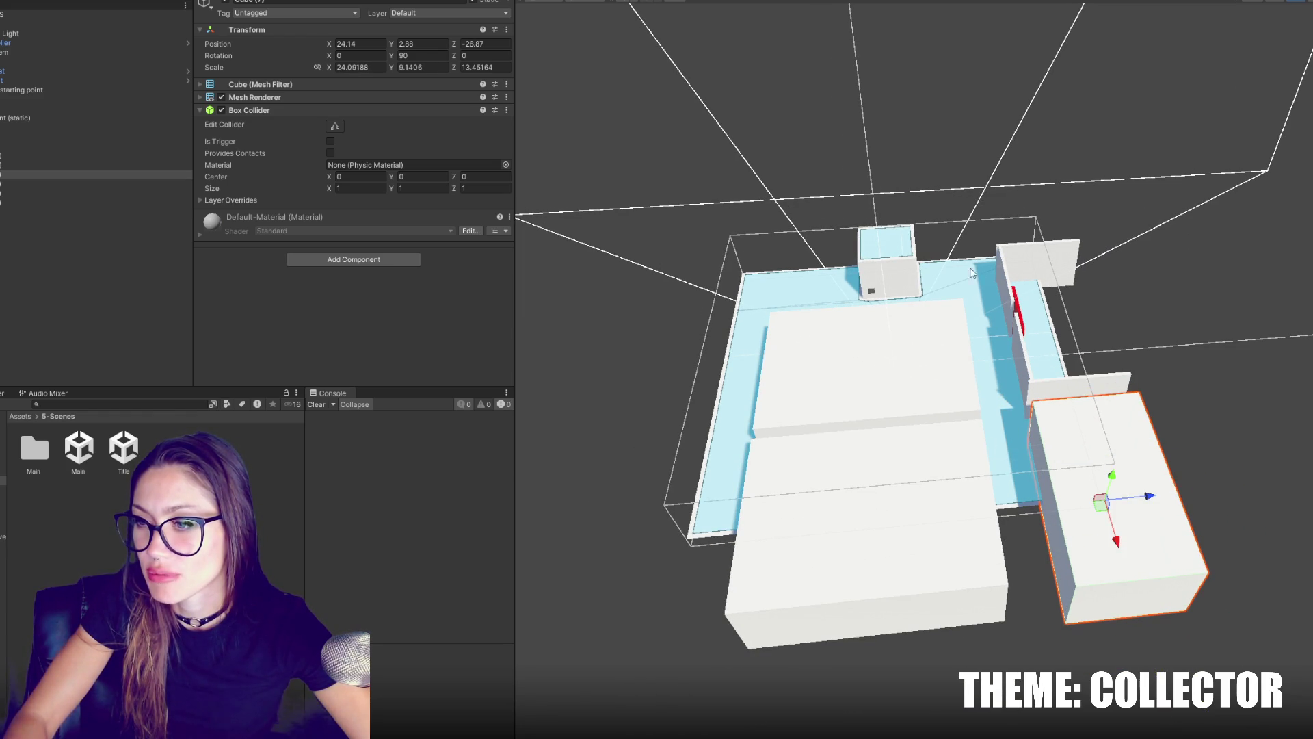
pyautogui.moveTo(976, 345)
pyautogui.mouseDown()
pyautogui.moveTo(766, 342)
pyautogui.moveTo(15, 416)
pyautogui.mouseUp()
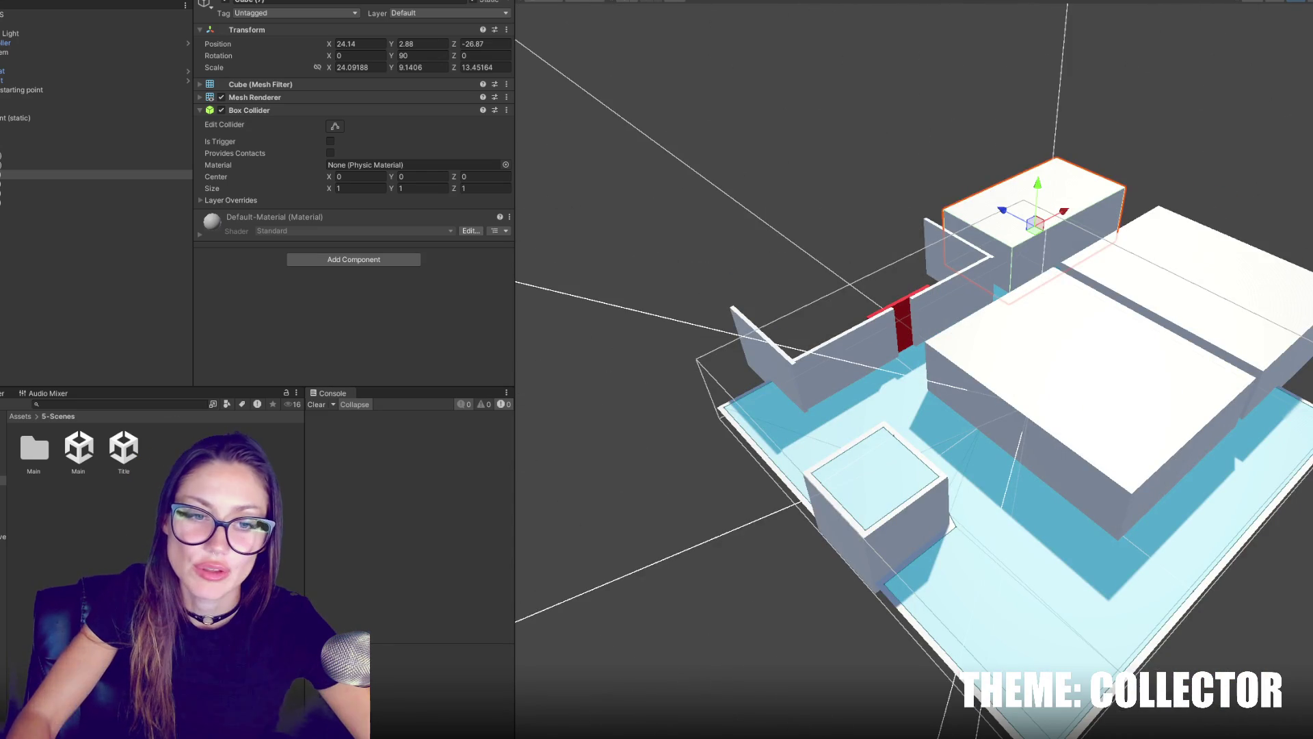
# Push the large white block further back in the level.
pyautogui.click(801, 244)
pyautogui.moveTo(801, 244)
pyautogui.mouseDown()
pyautogui.moveTo(749, 273)
pyautogui.moveTo(715, 343)
pyautogui.moveTo(1169, 468)
pyautogui.mouseUp()
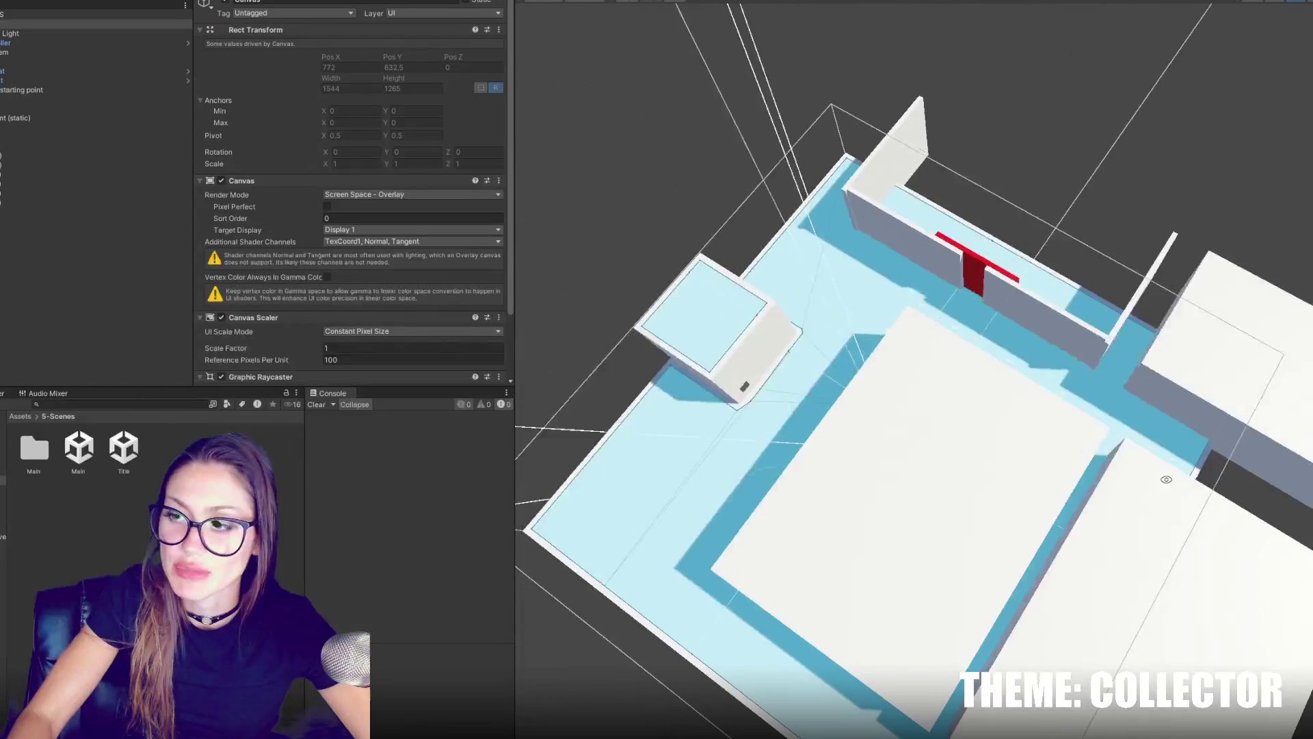
pyautogui.click(880, 505)
pyautogui.press('h')
pyautogui.moveTo(645, 277)
pyautogui.mouseDown()
pyautogui.moveTo(618, 256)
pyautogui.moveTo(761, 246)
pyautogui.mouseUp()
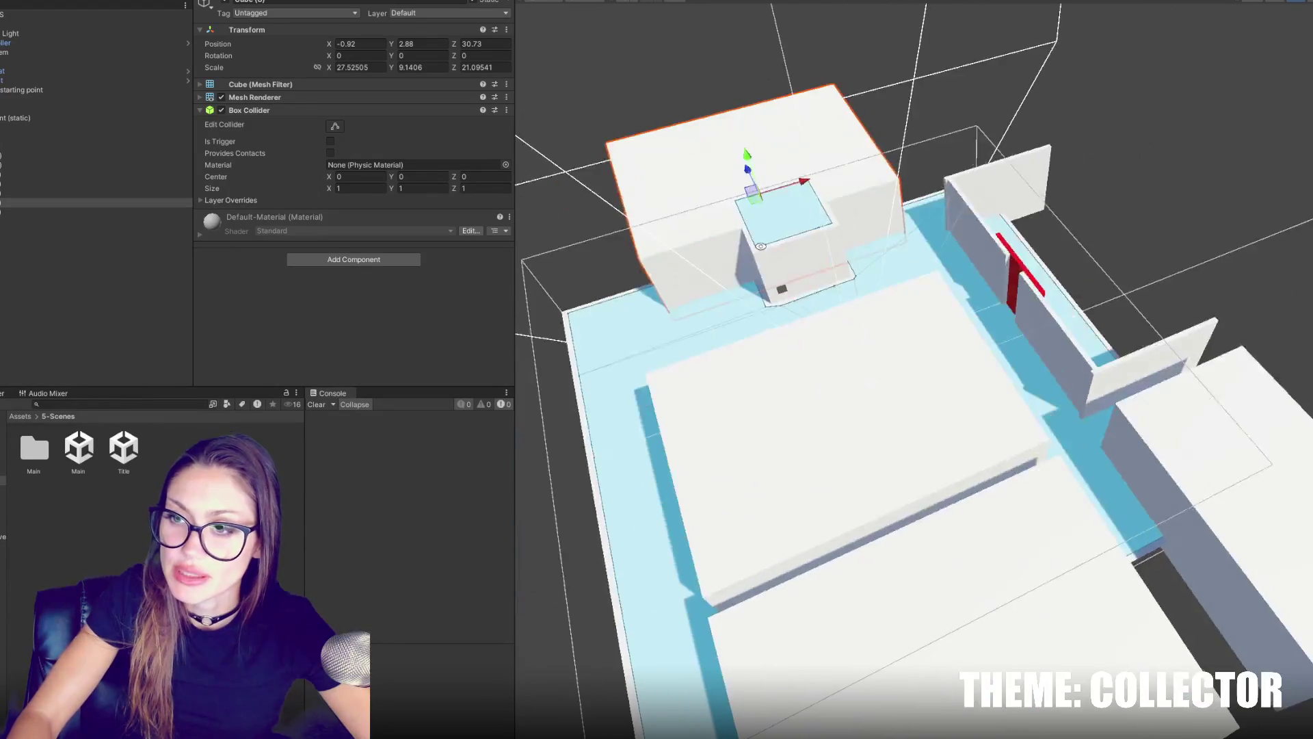
pyautogui.moveTo(787, 191); pyautogui.dragTo(800, 191)
pyautogui.moveTo(804, 202)
pyautogui.mouseDown()
pyautogui.moveTo(1142, 214)
pyautogui.moveTo(958, 316)
pyautogui.moveTo(821, 259)
pyautogui.moveTo(841, 239)
pyautogui.moveTo(870, 270)
pyautogui.moveTo(815, 285)
pyautogui.moveTo(783, 247)
pyautogui.moveTo(658, 275)
pyautogui.moveTo(653, 260)
pyautogui.mouseUp()
# Duplicate the thin wall near the red door, rotate it −90° and place it beside the door.
pyautogui.click(786, 249)
pyautogui.moveTo(832, 240)
pyautogui.mouseDown()
pyautogui.moveTo(832, 269)
pyautogui.moveTo(716, 214)
pyautogui.moveTo(997, 296)
pyautogui.moveTo(878, 194)
pyautogui.mouseUp()
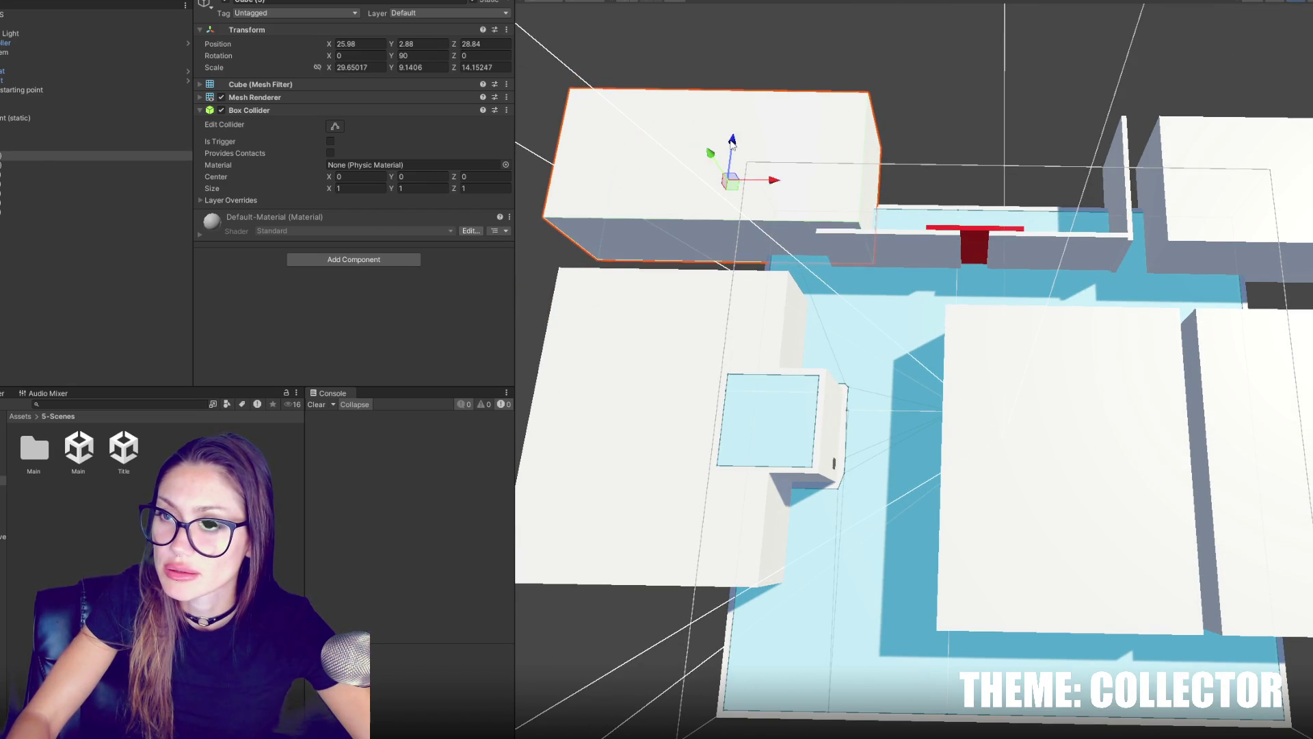
pyautogui.click(886, 259)
pyautogui.hotkey('ctrl', 'd')
pyautogui.press('e')
pyautogui.moveTo(912, 284); pyautogui.dragTo(1037, 214)
pyautogui.press('w')
pyautogui.moveTo(847, 255)
pyautogui.mouseDown()
pyautogui.moveTo(821, 254)
pyautogui.moveTo(853, 237)
pyautogui.mouseUp()
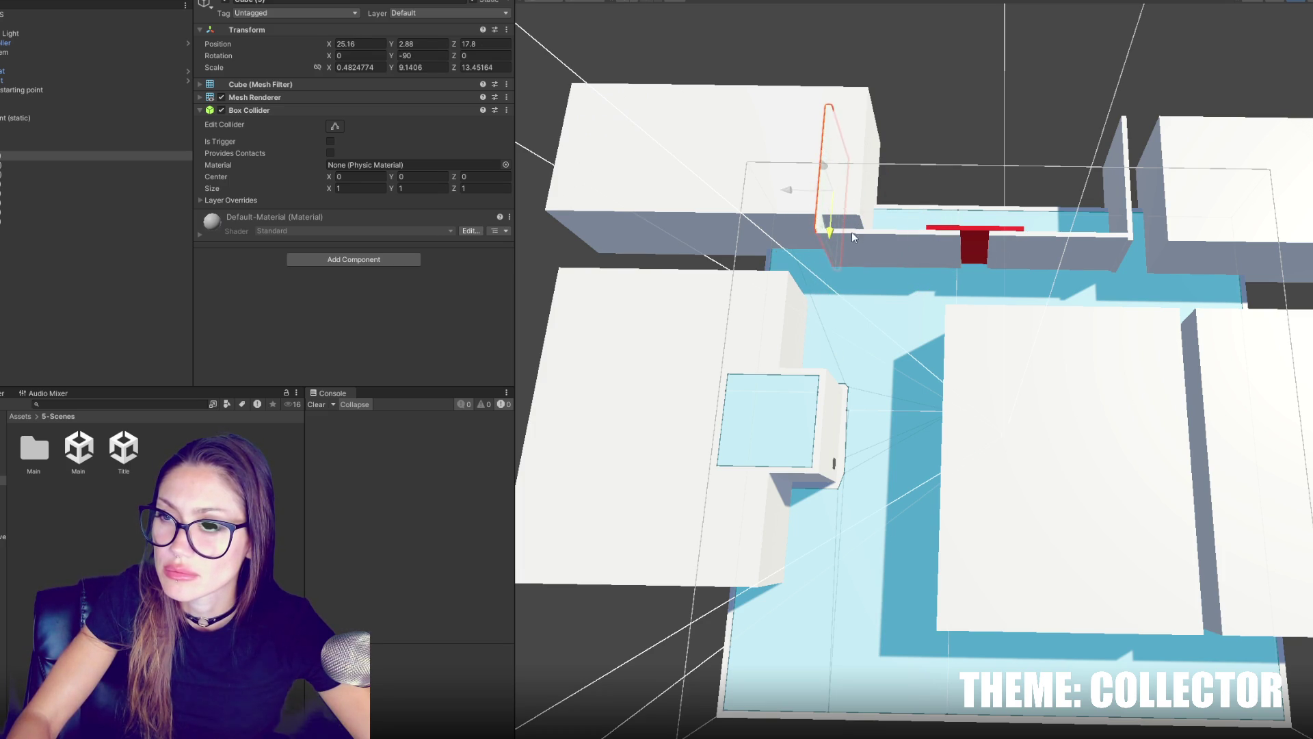
# Scale the large white block much taller on Y.
pyautogui.click(719, 157)
pyautogui.press('r')
pyautogui.moveTo(725, 137)
pyautogui.mouseDown()
pyautogui.moveTo(732, 127)
pyautogui.moveTo(711, 136)
pyautogui.moveTo(697, 124)
pyautogui.moveTo(746, 116)
pyautogui.moveTo(772, 92)
pyautogui.mouseUp()
pyautogui.press('w')
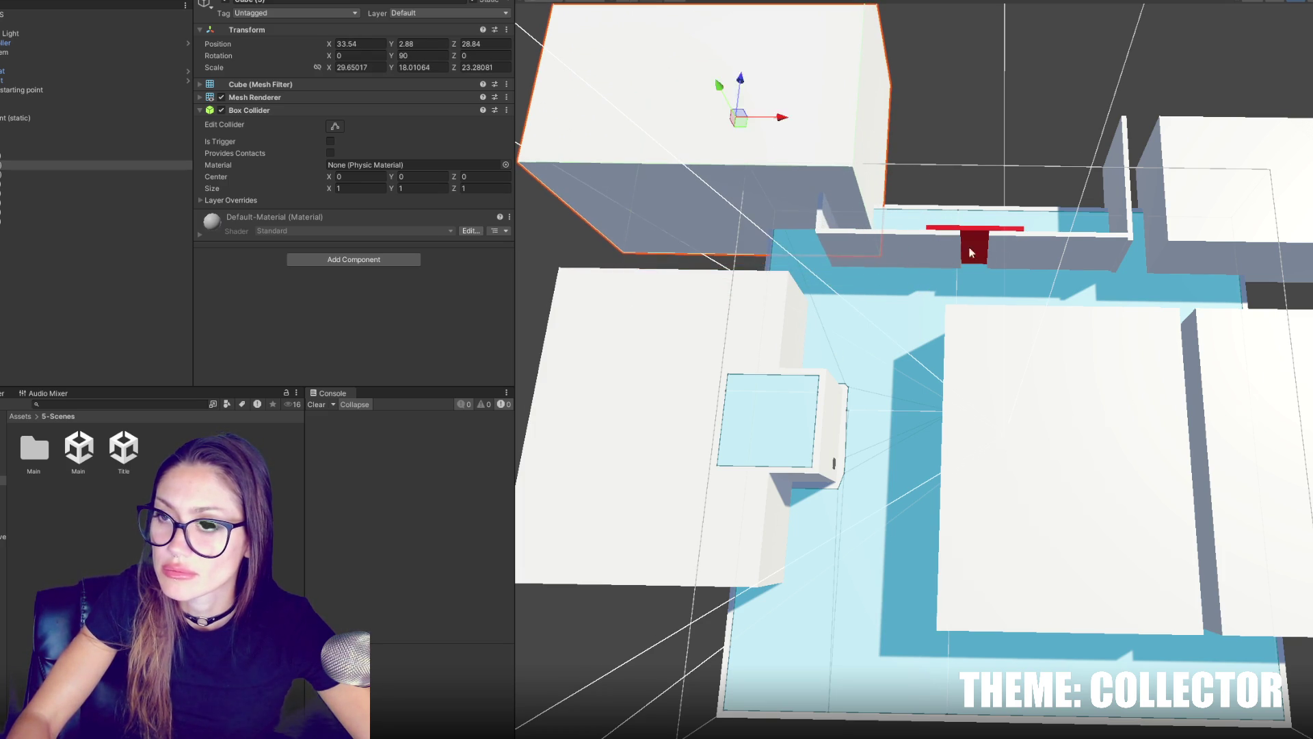
pyautogui.moveTo(943, 239); pyautogui.dragTo(903, 137)
pyautogui.moveTo(814, 178)
pyautogui.mouseDown()
pyautogui.moveTo(819, 126)
pyautogui.moveTo(832, 145)
pyautogui.mouseUp()
pyautogui.scroll(3, 1046, 222)
# Raise the other blocks, including the centre-left one, to taller building heights.
pyautogui.click(1081, 212)
pyautogui.moveTo(1080, 208)
pyautogui.mouseDown()
pyautogui.moveTo(1085, 189)
pyautogui.moveTo(1059, 221)
pyautogui.mouseUp()
pyautogui.press('r')
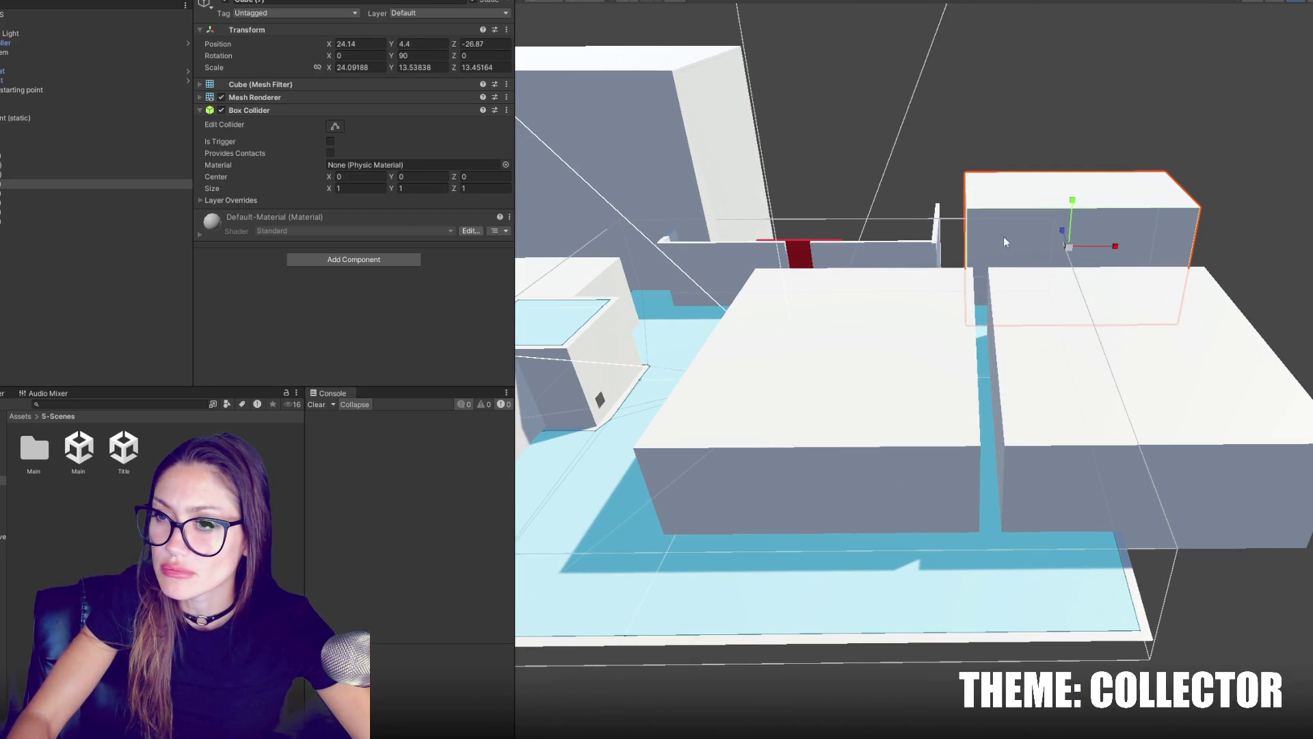
pyautogui.click(848, 219)
pyautogui.moveTo(830, 205)
pyautogui.mouseDown()
pyautogui.moveTo(920, 230)
pyautogui.moveTo(1015, 215)
pyautogui.mouseUp()
pyautogui.hotkey('ctrl', 'z')
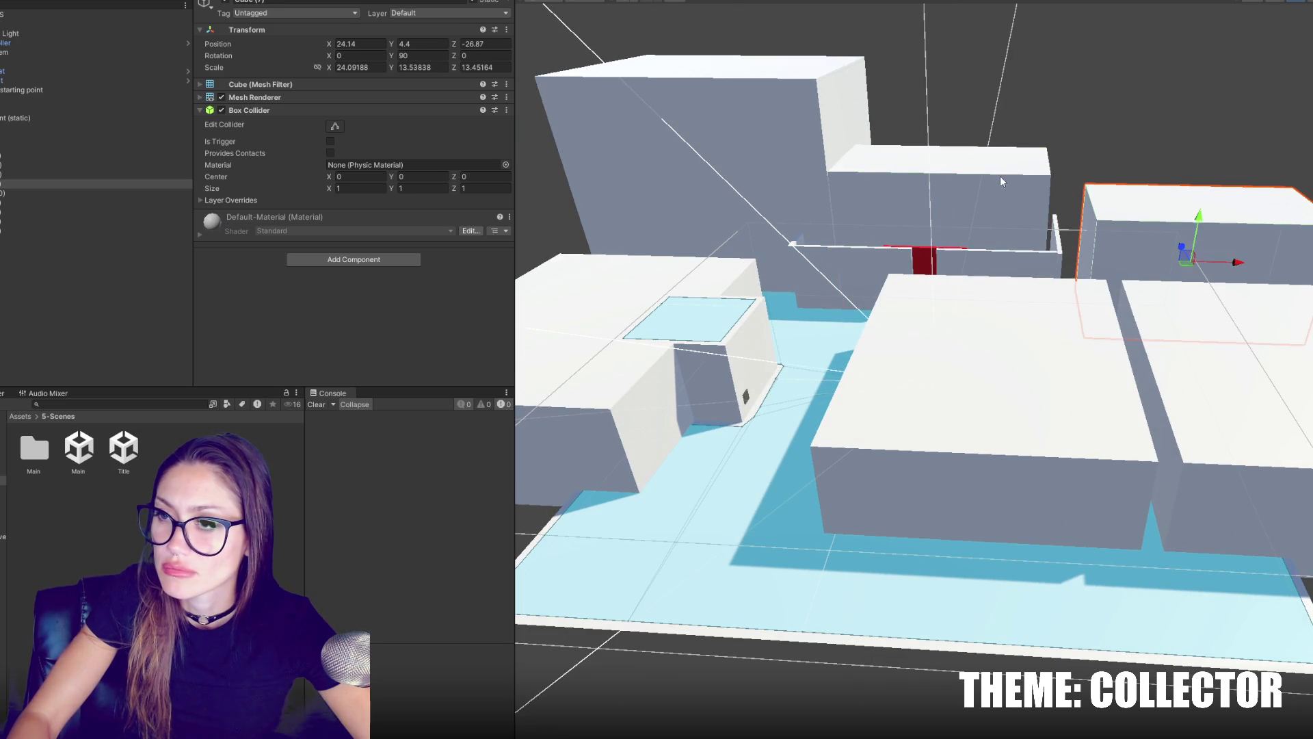
pyautogui.moveTo(1211, 227)
pyautogui.mouseDown()
pyautogui.moveTo(1222, 178)
pyautogui.moveTo(1190, 198)
pyautogui.moveTo(1176, 171)
pyautogui.moveTo(1149, 197)
pyautogui.moveTo(1310, 188)
pyautogui.mouseUp()
pyautogui.press('w')
# Duplicate the tall block to add another tall building.
pyautogui.hotkey('ctrl', 'd')
pyautogui.moveTo(1122, 195)
pyautogui.mouseDown()
pyautogui.moveTo(1074, 188)
pyautogui.moveTo(1120, 149)
pyautogui.moveTo(1071, 220)
pyautogui.moveTo(1040, 202)
pyautogui.moveTo(910, 192)
pyautogui.moveTo(962, 206)
pyautogui.moveTo(885, 277)
pyautogui.moveTo(1003, 49)
pyautogui.mouseUp()
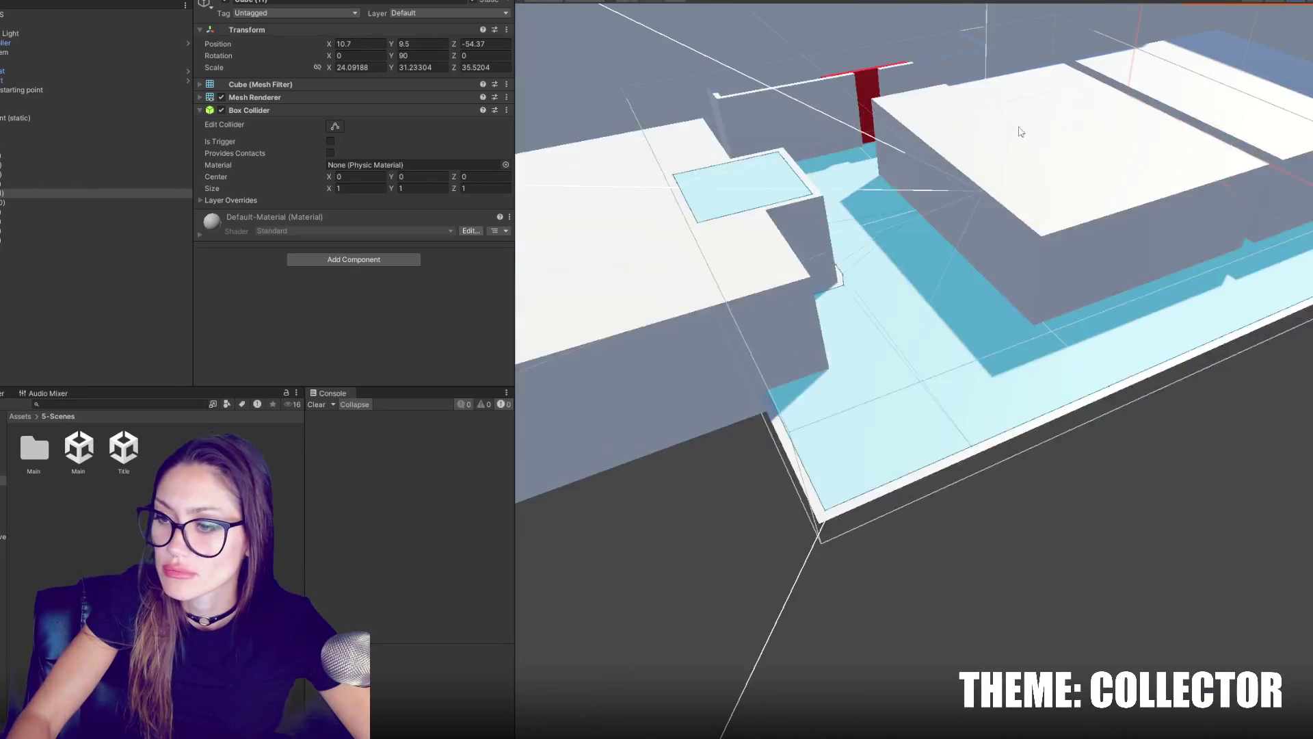
pyautogui.click(1016, 444)
# Enlarge the ground plane to about 8.934 × 1 × 8.9095 around the blocks.
pyautogui.moveTo(961, 220)
pyautogui.mouseDown()
pyautogui.moveTo(943, 214)
pyautogui.moveTo(910, 238)
pyautogui.mouseUp()
pyautogui.moveTo(909, 238); pyautogui.dragTo(684, 289)
pyautogui.moveTo(895, 273)
pyautogui.mouseDown()
pyautogui.moveTo(915, 258)
pyautogui.moveTo(1094, 278)
pyautogui.moveTo(1079, 234)
pyautogui.moveTo(909, 269)
pyautogui.moveTo(1187, 234)
pyautogui.moveTo(942, 365)
pyautogui.mouseUp()
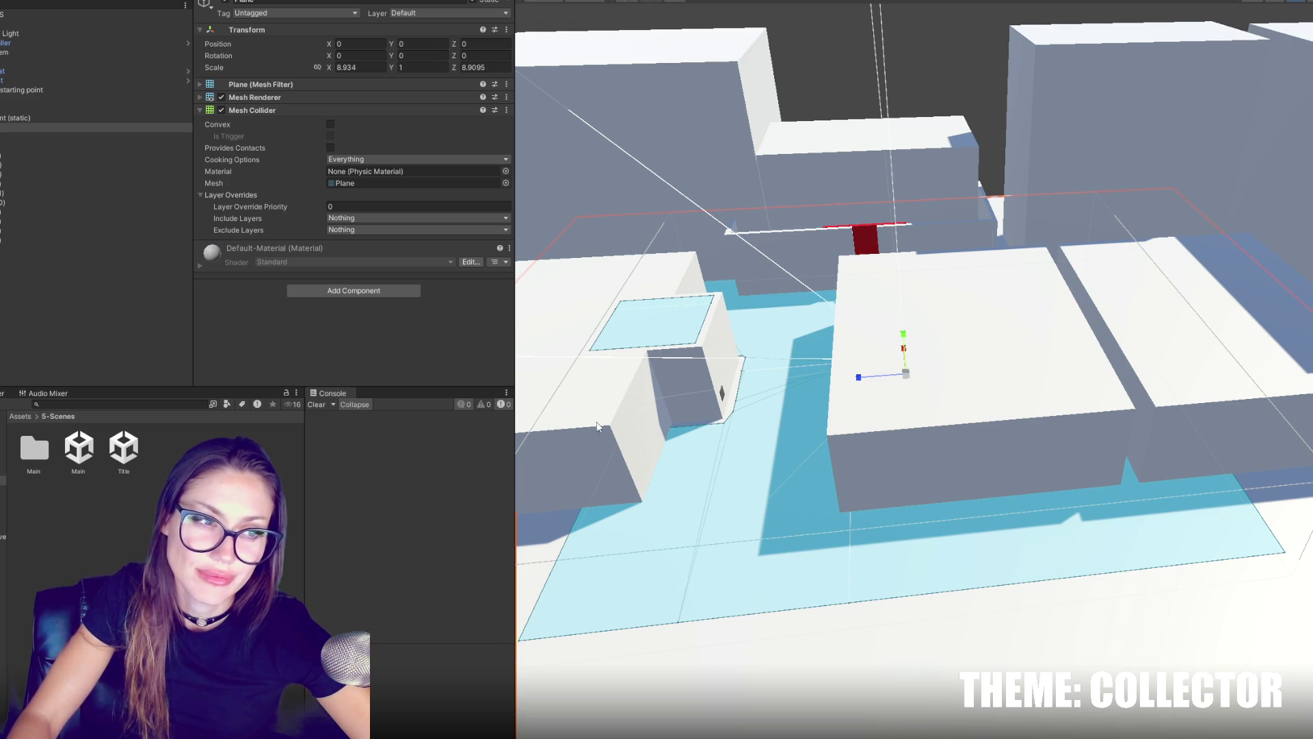
pyautogui.moveTo(597, 407); pyautogui.dragTo(865, 394)
pyautogui.moveTo(728, 356)
pyautogui.mouseDown()
pyautogui.moveTo(917, 433)
pyautogui.moveTo(1143, 280)
pyautogui.moveTo(910, 284)
pyautogui.moveTo(917, 263)
pyautogui.mouseUp()
# Make the block beside the plane taller.
pyautogui.click(1147, 276)
pyautogui.click(1148, 276)
pyautogui.click(1089, 390)
pyautogui.moveTo(1093, 366)
pyautogui.mouseDown()
pyautogui.moveTo(1129, 356)
pyautogui.moveTo(1094, 410)
pyautogui.moveTo(1114, 396)
pyautogui.moveTo(1070, 439)
pyautogui.moveTo(881, 416)
pyautogui.moveTo(1212, 436)
pyautogui.mouseUp()
pyautogui.press('w')
pyautogui.click(799, 373)
pyautogui.click(1015, 412)
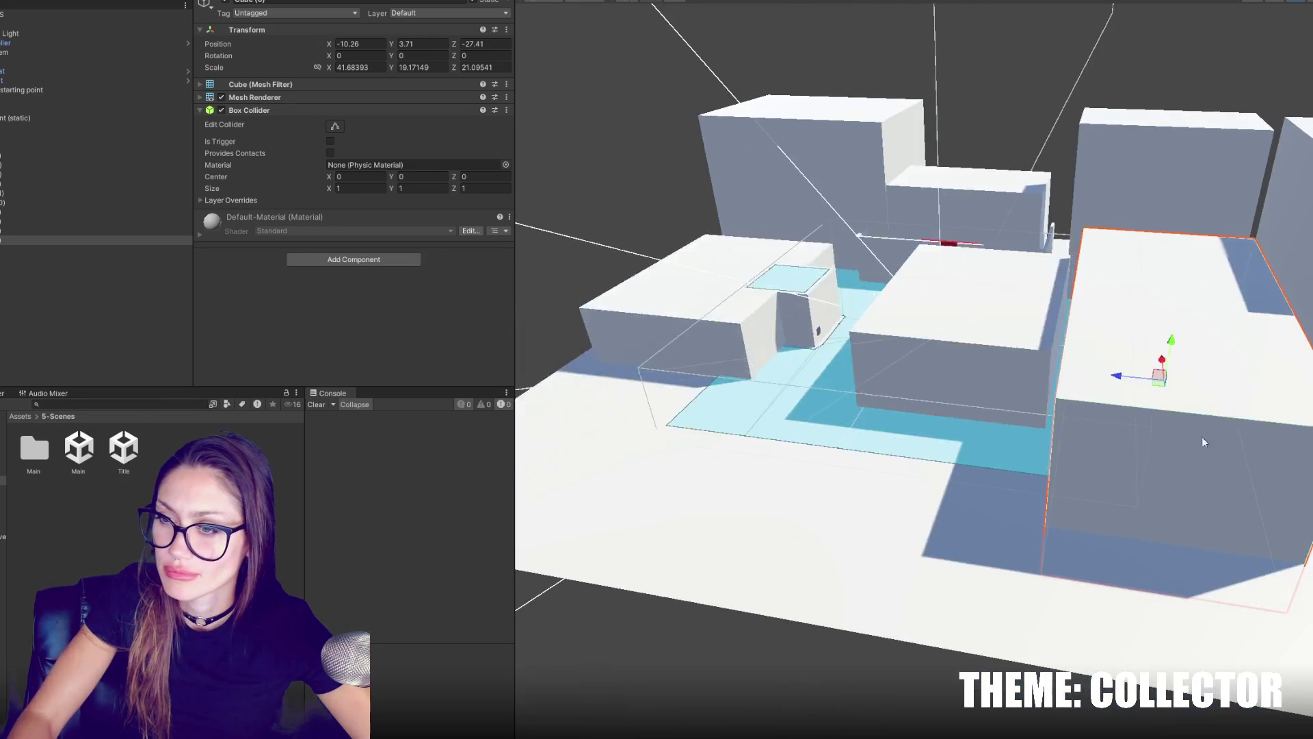
pyautogui.moveTo(962, 415)
pyautogui.mouseDown()
pyautogui.moveTo(1122, 360)
pyautogui.moveTo(903, 322)
pyautogui.moveTo(833, 278)
pyautogui.moveTo(788, 377)
pyautogui.moveTo(906, 332)
pyautogui.mouseUp()
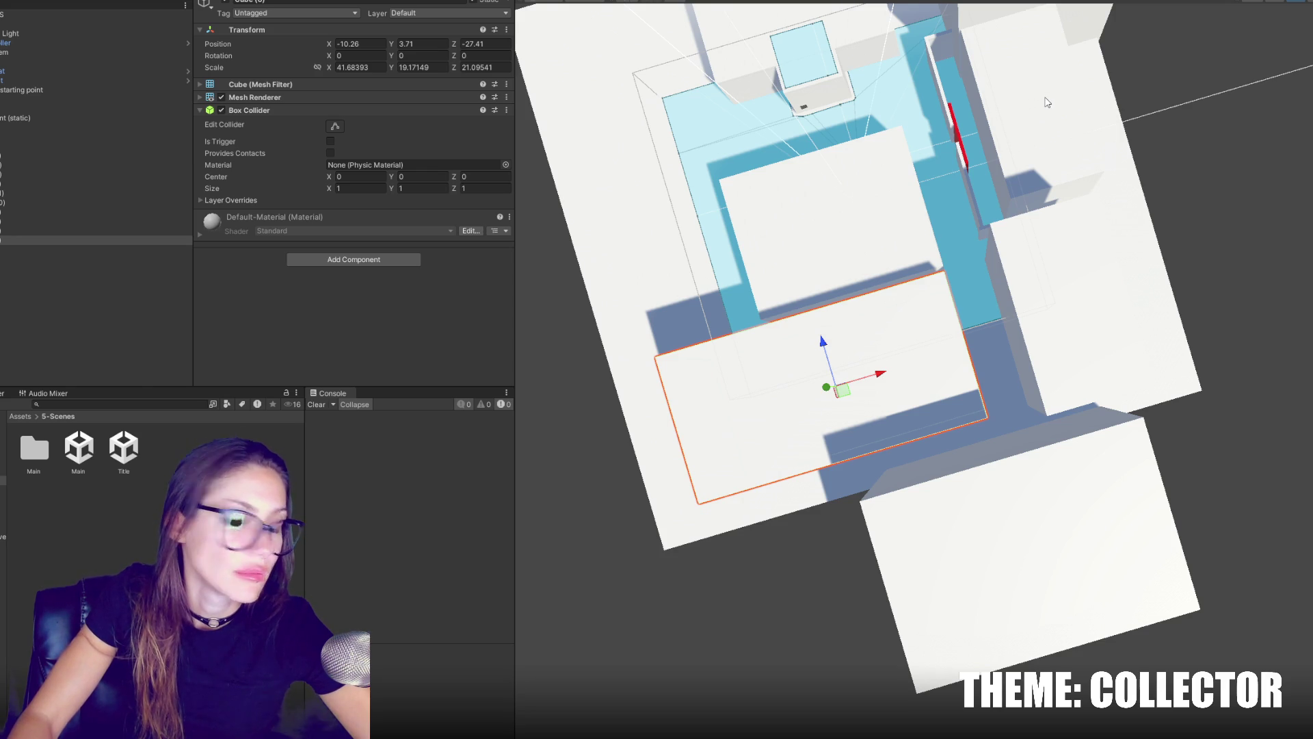
# Stretch the lower building block much wider along X.
pyautogui.click(989, 504)
pyautogui.press('r')
pyautogui.moveTo(1081, 511); pyautogui.dragTo(1117, 499)
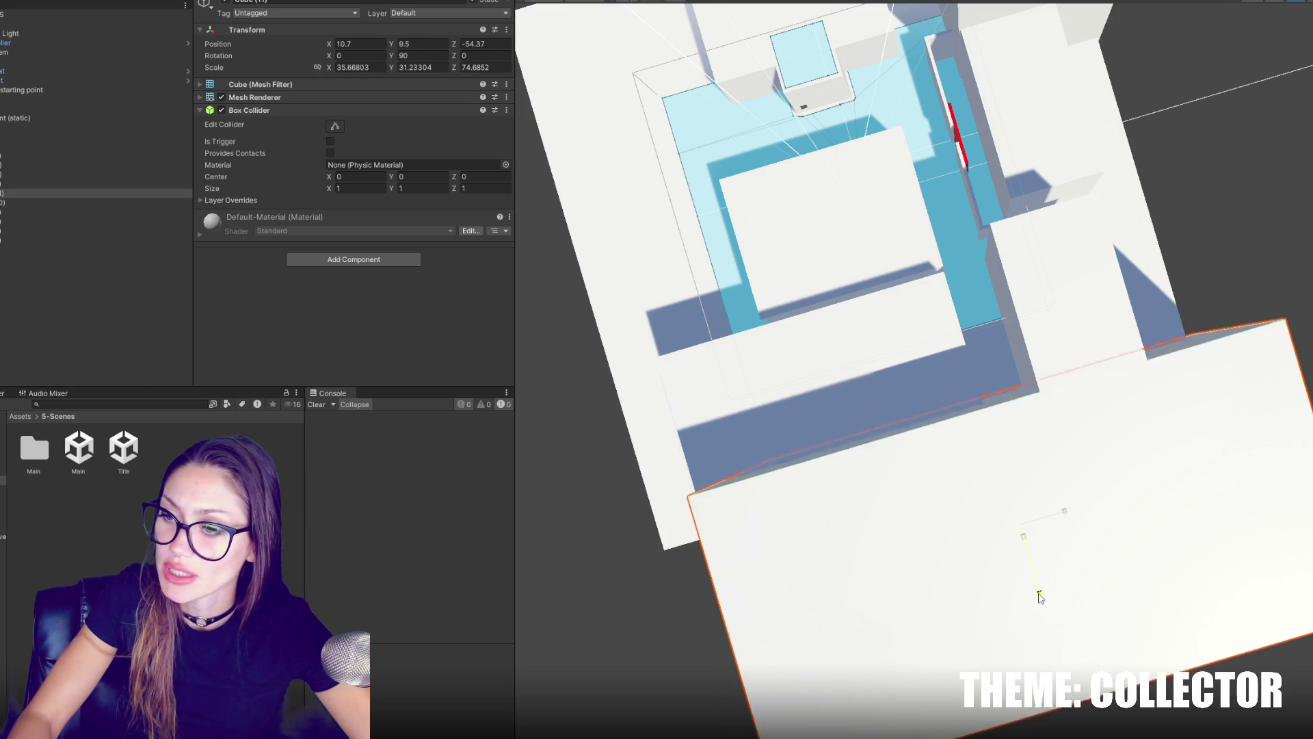
pyautogui.moveTo(1033, 576); pyautogui.dragTo(1072, 628)
pyautogui.press('w')
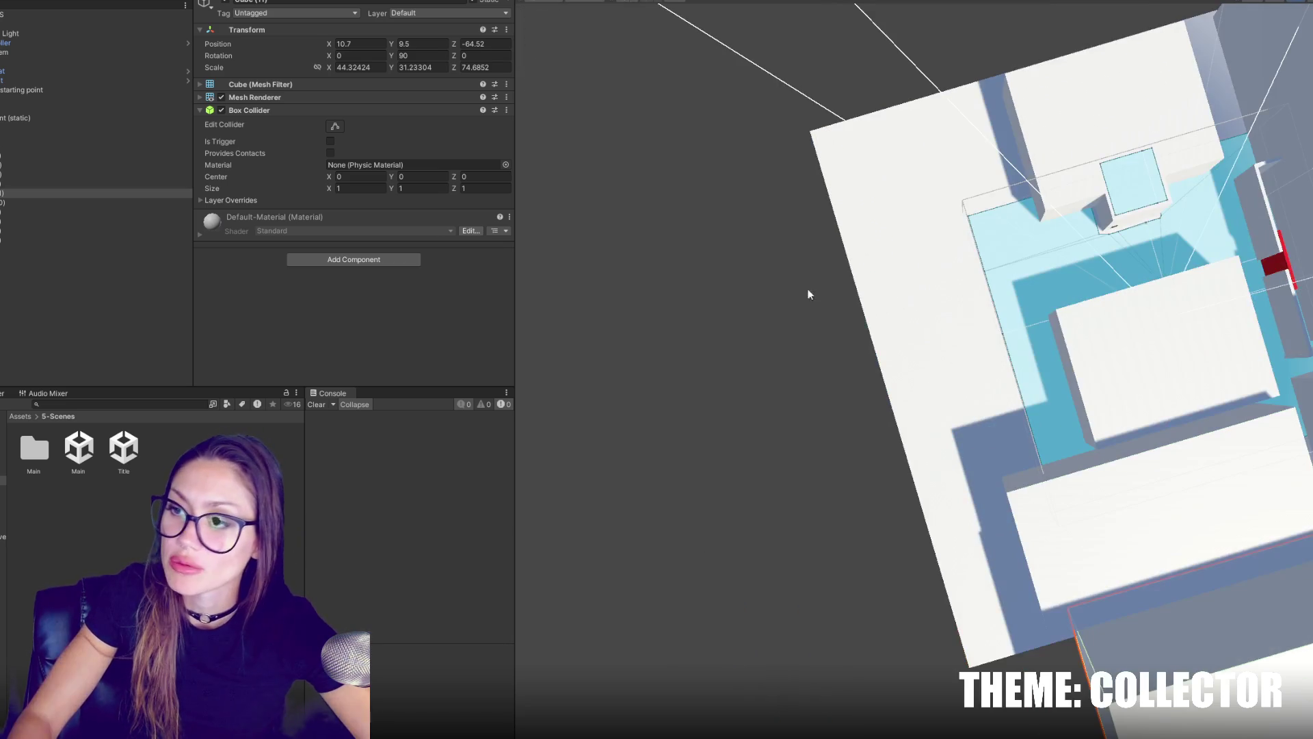
# Duplicate a block and slide the copy left to -58.77, 2.88, -4.84.
pyautogui.click(1099, 323)
pyautogui.hotkey('ctrl', 'd')
pyautogui.moveTo(1194, 342); pyautogui.dragTo(853, 449)
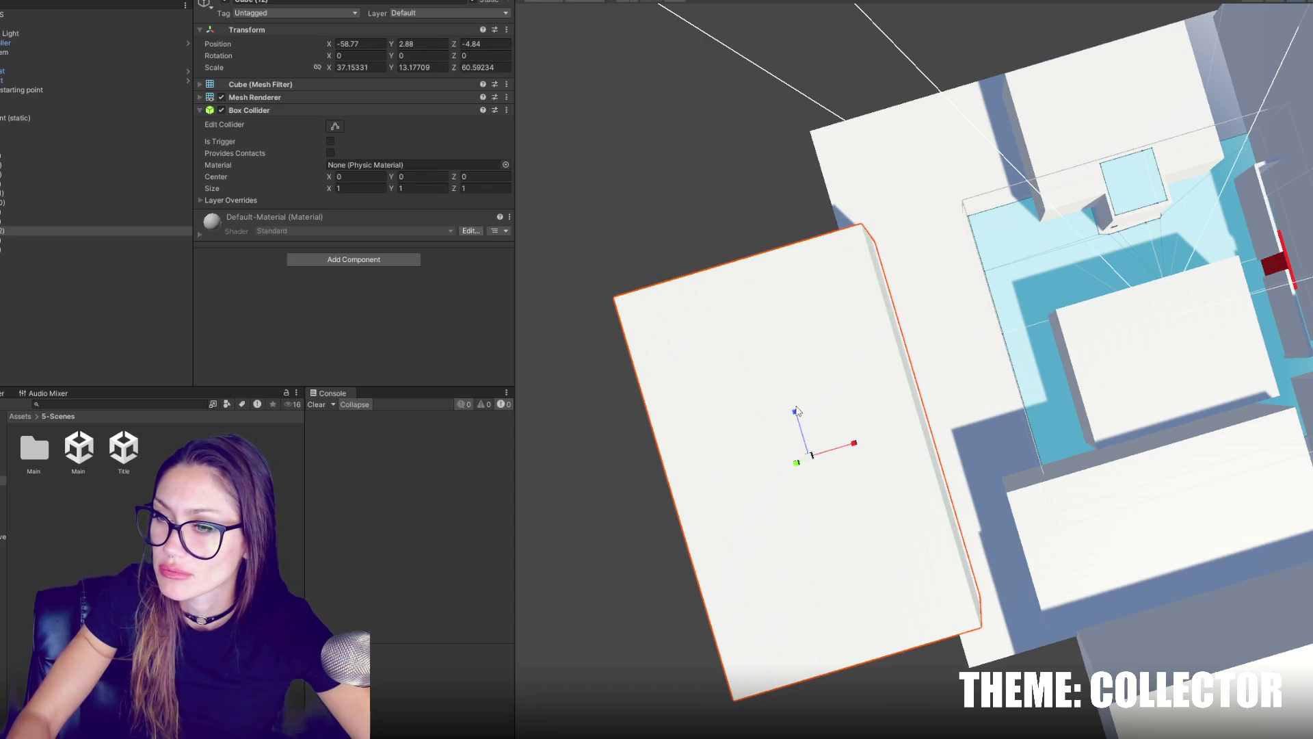
# Shorten the long side block and duplicate it into a narrow thin wall.
pyautogui.moveTo(797, 418)
pyautogui.mouseDown()
pyautogui.moveTo(814, 460)
pyautogui.moveTo(786, 470)
pyautogui.moveTo(1190, 397)
pyautogui.moveTo(1036, 428)
pyautogui.mouseUp()
pyautogui.hotkey('ctrl', 'd')
pyautogui.press('r')
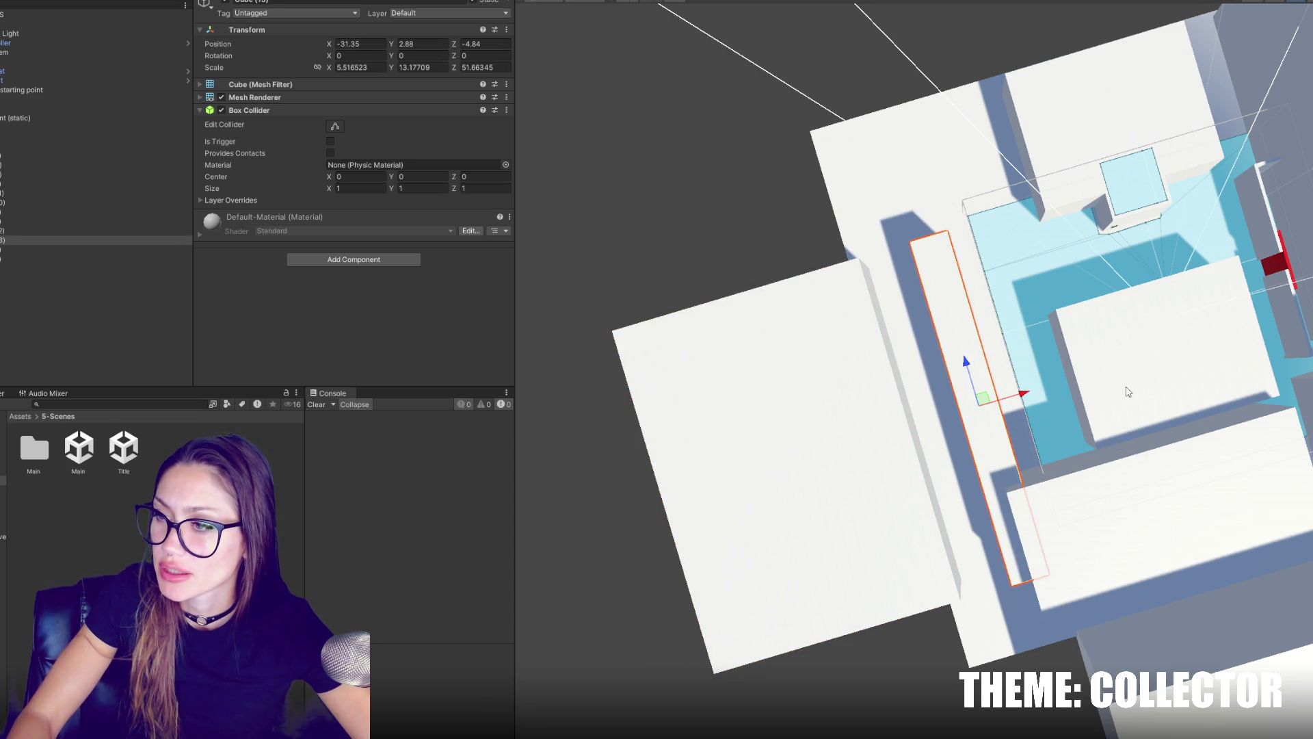
pyautogui.click(1130, 392)
pyautogui.moveTo(983, 473); pyautogui.dragTo(824, 361)
pyautogui.click(1004, 425)
pyautogui.moveTo(982, 415); pyautogui.dragTo(956, 392)
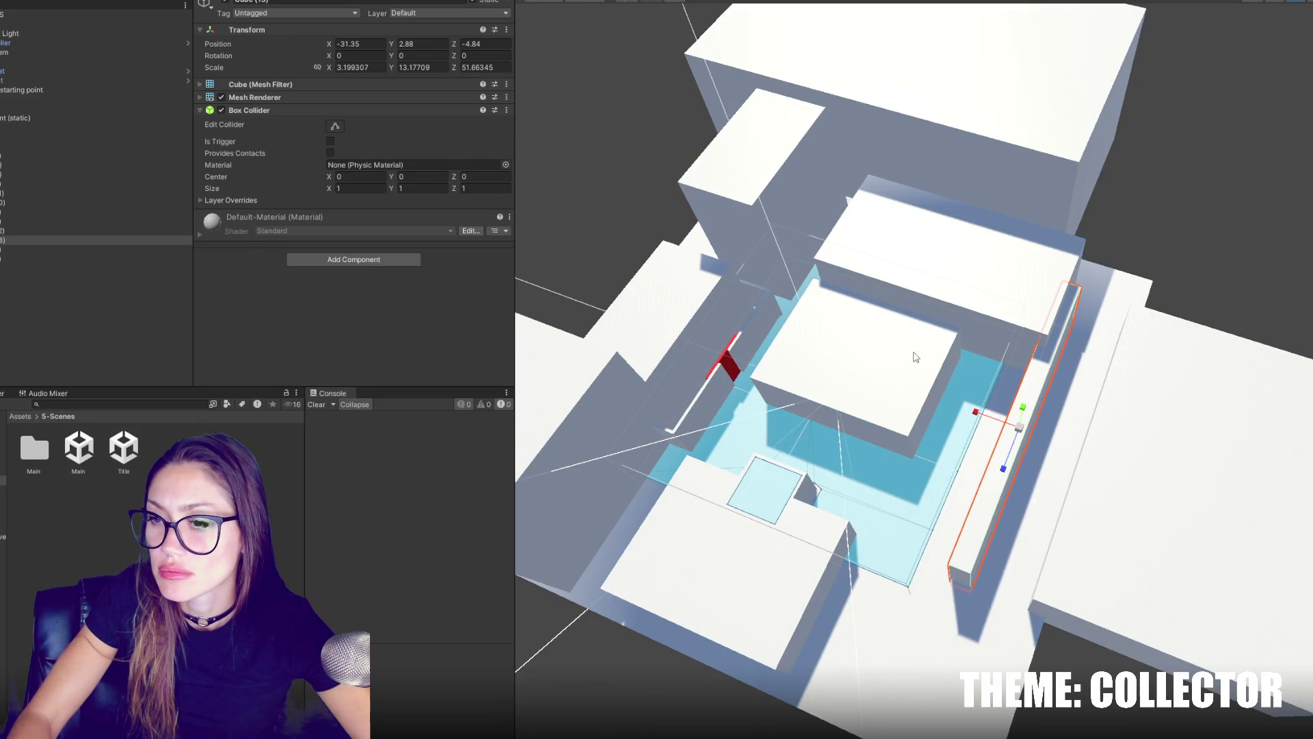
pyautogui.scroll(5, 976, 420)
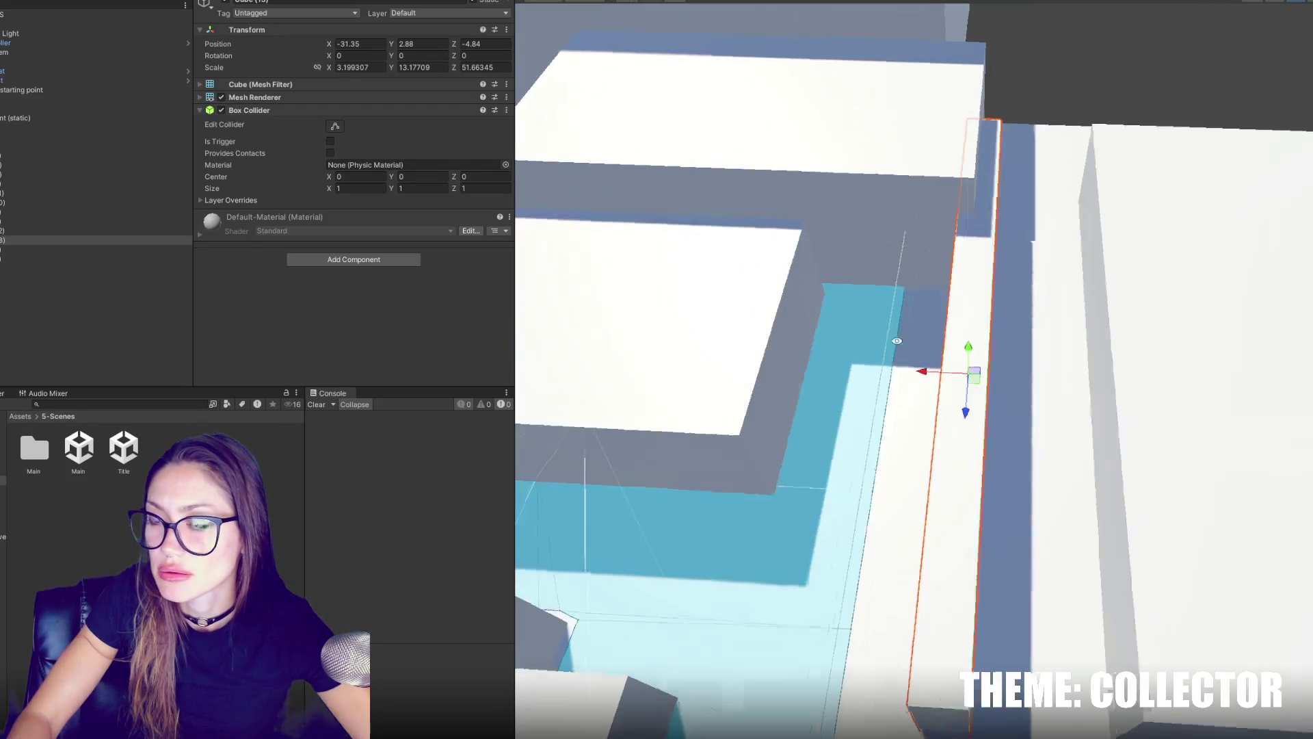
pyautogui.press('w')
# Reposition the side block, central block and thin wall, placing the wall at -38.37, 2.88, 5.9.
pyautogui.click(991, 285)
pyautogui.scroll(-3, 992, 286)
pyautogui.click(954, 287)
pyautogui.click(1204, 329)
pyautogui.moveTo(1187, 329); pyautogui.dragTo(1310, 328)
pyautogui.click(971, 334)
pyautogui.click(951, 331)
pyautogui.moveTo(948, 323); pyautogui.dragTo(992, 323)
pyautogui.click(780, 323)
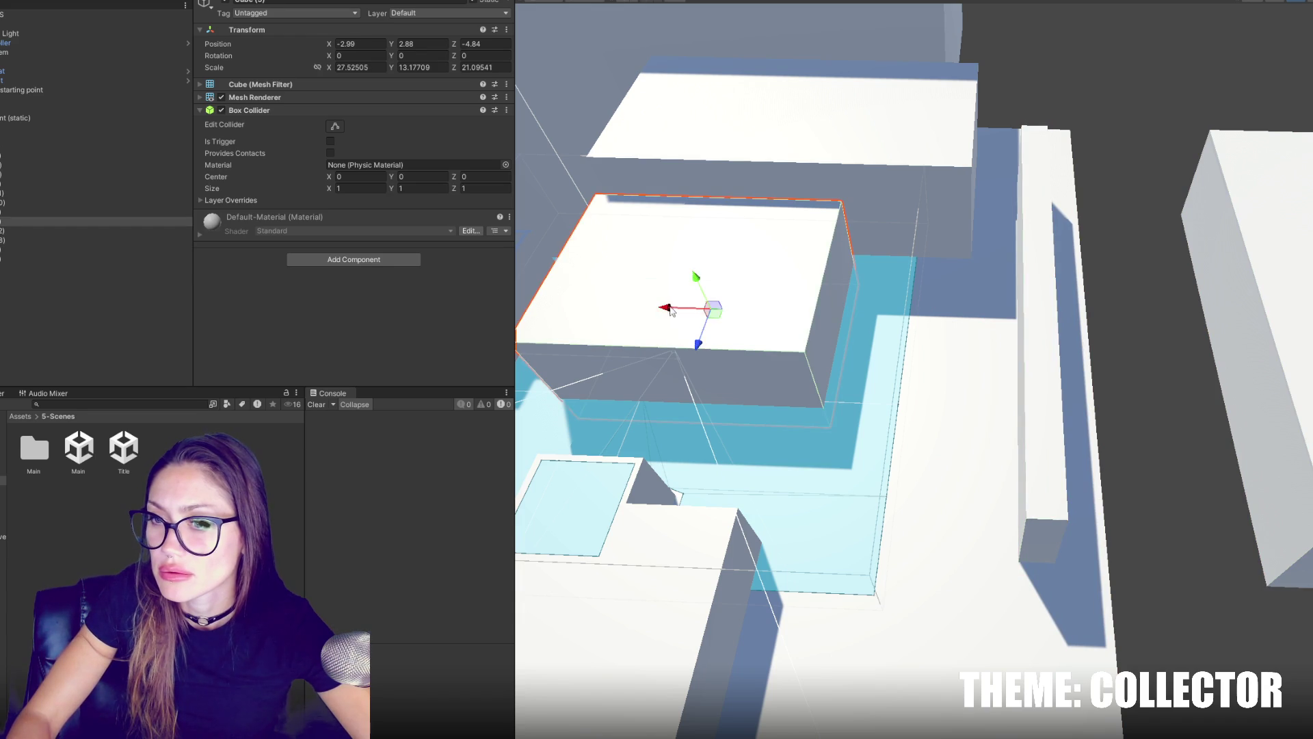
pyautogui.moveTo(674, 312); pyautogui.dragTo(729, 325)
pyautogui.click(969, 342)
pyautogui.click(1020, 340)
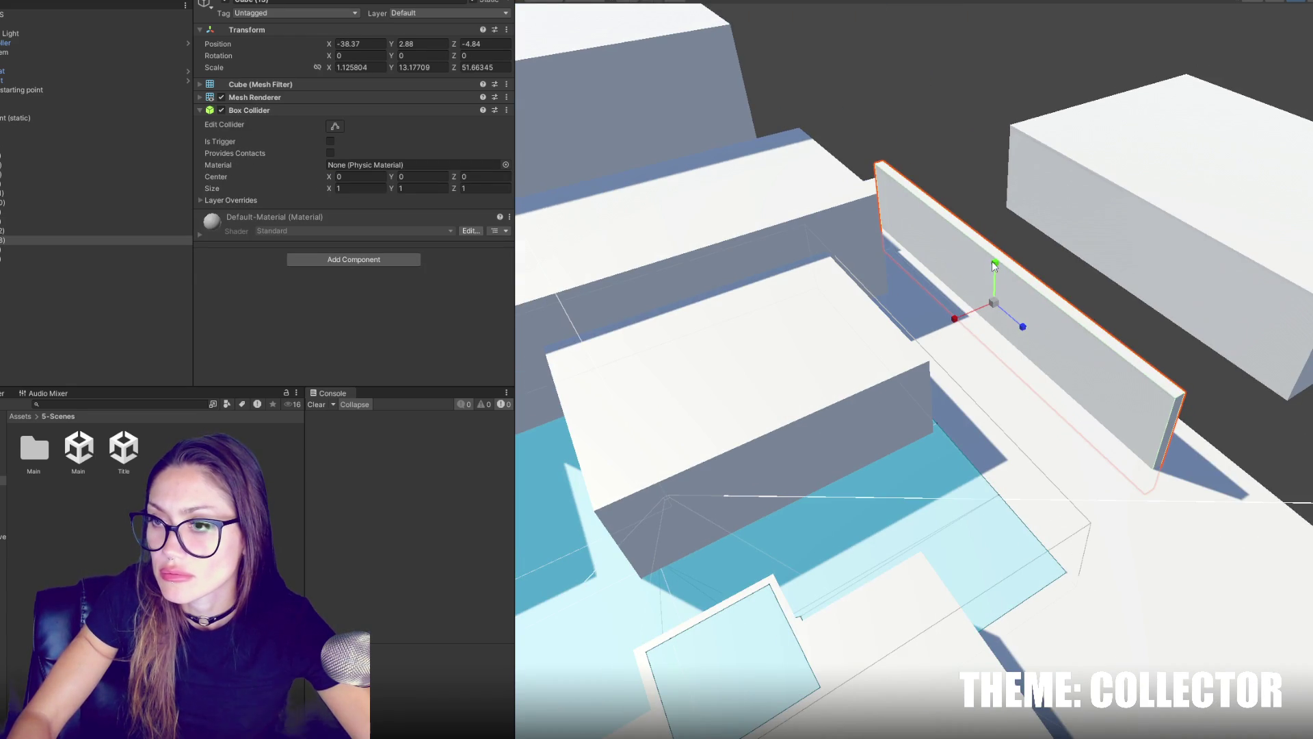
pyautogui.moveTo(1023, 327)
pyautogui.mouseDown()
pyautogui.moveTo(1009, 314)
pyautogui.moveTo(1093, 374)
pyautogui.mouseUp()
pyautogui.moveTo(1008, 375); pyautogui.dragTo(835, 412)
# Add a copy of the wall rotated −90° at -21.41, 2.88, -15.39.
pyautogui.press('e')
pyautogui.press('w')
pyautogui.press('e')
pyautogui.moveTo(920, 444); pyautogui.dragTo(1059, 429)
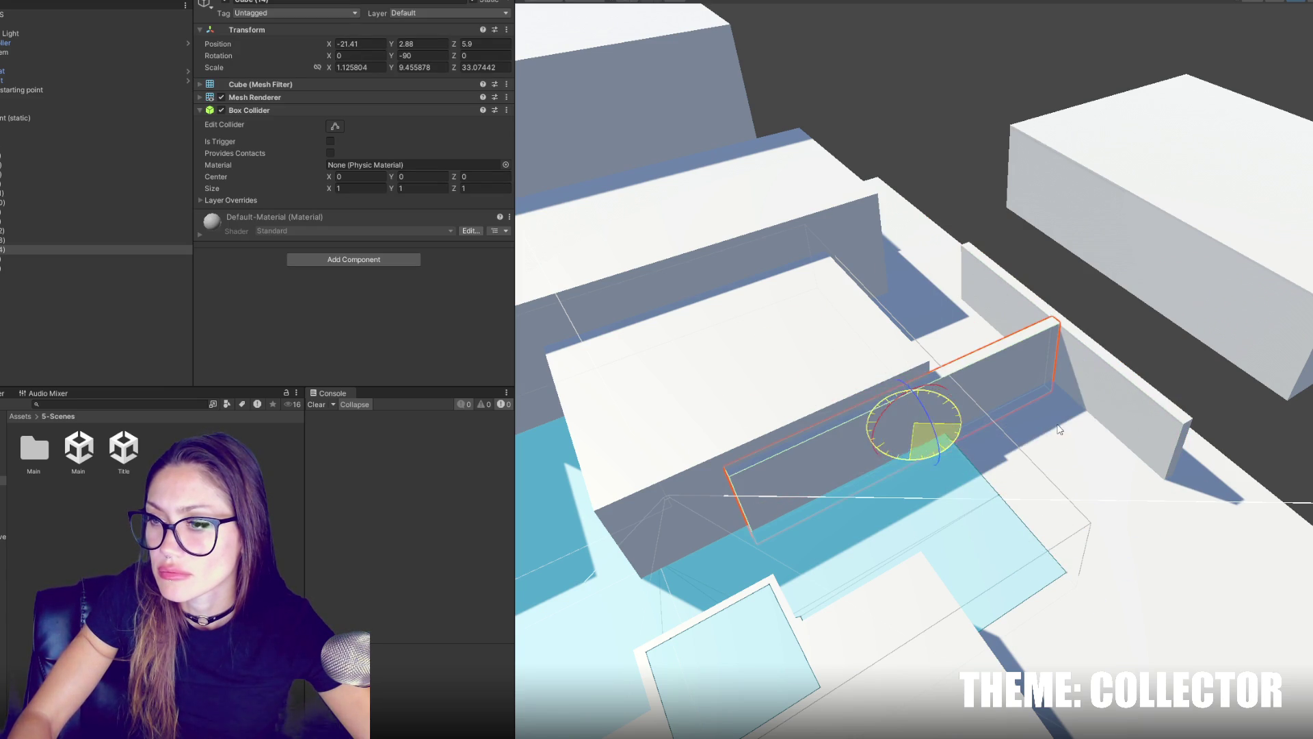
pyautogui.moveTo(945, 451)
pyautogui.mouseDown()
pyautogui.moveTo(831, 330)
pyautogui.moveTo(576, 411)
pyautogui.moveTo(964, 304)
pyautogui.moveTo(981, 333)
pyautogui.mouseUp()
pyautogui.click(985, 438)
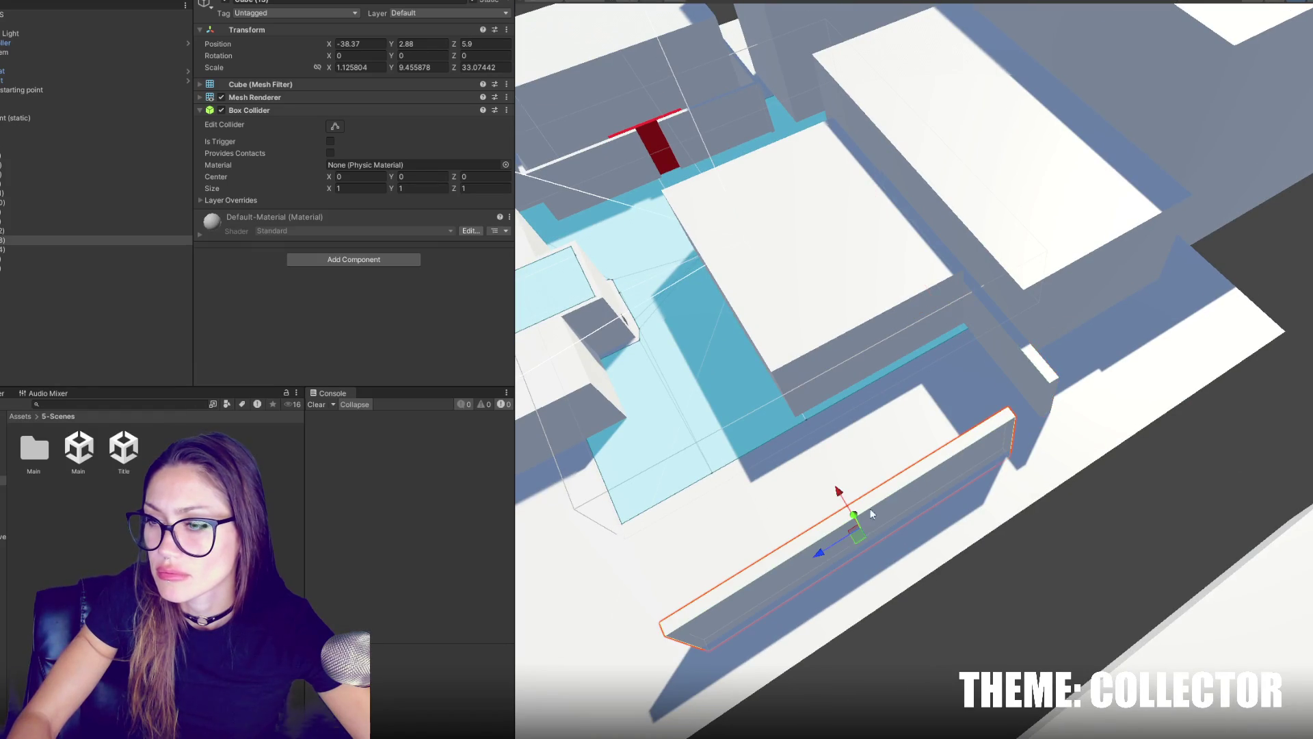
pyautogui.moveTo(818, 551); pyautogui.dragTo(878, 527)
pyautogui.click(878, 527)
# Lengthen the rotated wall toward the lower left and duplicate it.
pyautogui.press('f')
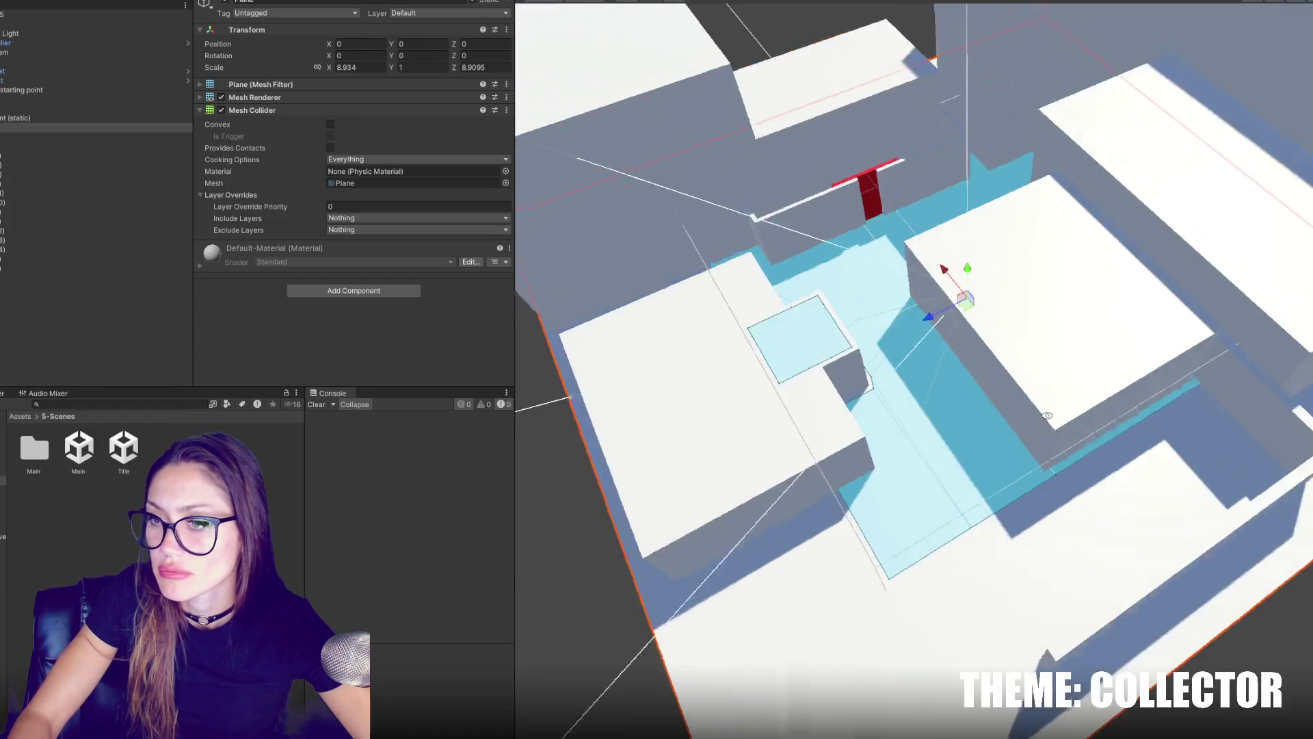
pyautogui.click(1233, 466)
pyautogui.press('f')
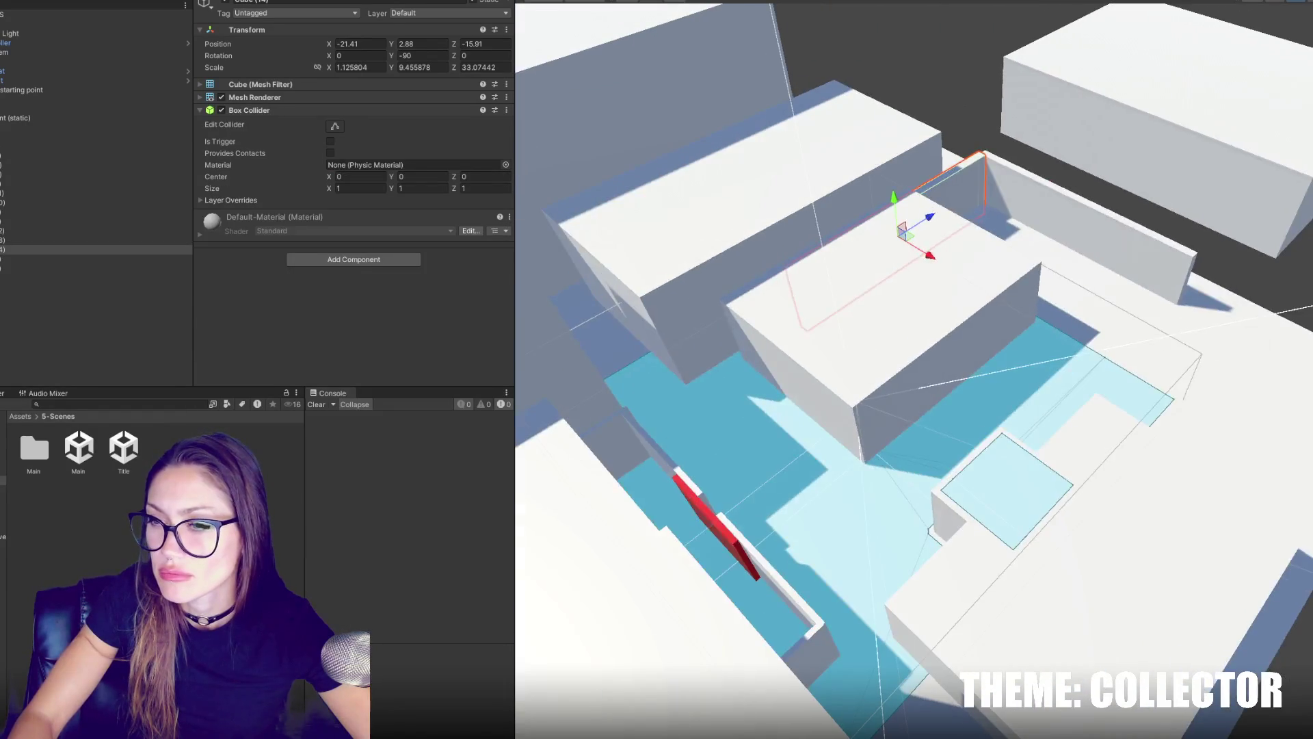
pyautogui.click(939, 219)
pyautogui.click(950, 186)
pyautogui.moveTo(932, 219)
pyautogui.mouseDown()
pyautogui.moveTo(885, 240)
pyautogui.moveTo(896, 234)
pyautogui.moveTo(920, 273)
pyautogui.moveTo(1096, 406)
pyautogui.mouseUp()
pyautogui.hotkey('ctrl', 'd')
# Duplicate the back wall and position the copy toward the lower left, adjusting it along Z.
pyautogui.click(1082, 254)
pyautogui.hotkey('ctrl', 'd')
pyautogui.moveTo(1063, 250)
pyautogui.mouseDown()
pyautogui.moveTo(741, 490)
pyautogui.moveTo(1122, 329)
pyautogui.moveTo(838, 394)
pyautogui.mouseUp()
pyautogui.click(1122, 329)
pyautogui.click(915, 391)
pyautogui.moveTo(974, 315)
pyautogui.mouseDown()
pyautogui.moveTo(1079, 295)
pyautogui.moveTo(1132, 331)
pyautogui.mouseUp()
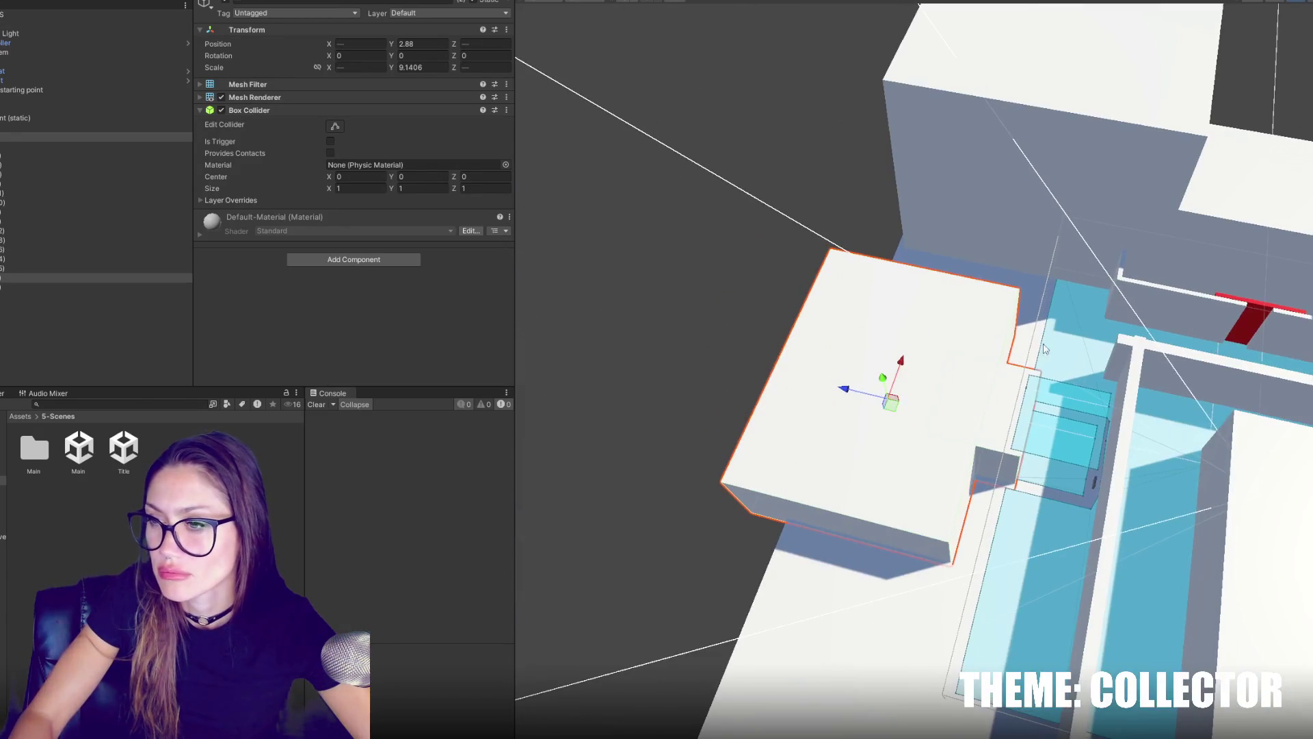
pyautogui.moveTo(853, 391)
pyautogui.mouseDown()
pyautogui.moveTo(834, 388)
pyautogui.moveTo(803, 267)
pyautogui.moveTo(704, 249)
pyautogui.moveTo(774, 199)
pyautogui.moveTo(900, 253)
pyautogui.moveTo(805, 188)
pyautogui.moveTo(855, 239)
pyautogui.mouseUp()
# Delete the long thin wall and one other unwanted wall.
pyautogui.click(1026, 356)
pyautogui.click(918, 335)
pyautogui.press('Delete')
pyautogui.click(1056, 297)
pyautogui.press('Delete')
# Nudge the thin slab wall slightly along X.
pyautogui.moveTo(1051, 290)
pyautogui.mouseDown()
pyautogui.moveTo(1148, 198)
pyautogui.moveTo(808, 285)
pyautogui.moveTo(766, 261)
pyautogui.moveTo(748, 228)
pyautogui.moveTo(904, 326)
pyautogui.moveTo(790, 475)
pyautogui.mouseUp()
pyautogui.click(808, 286)
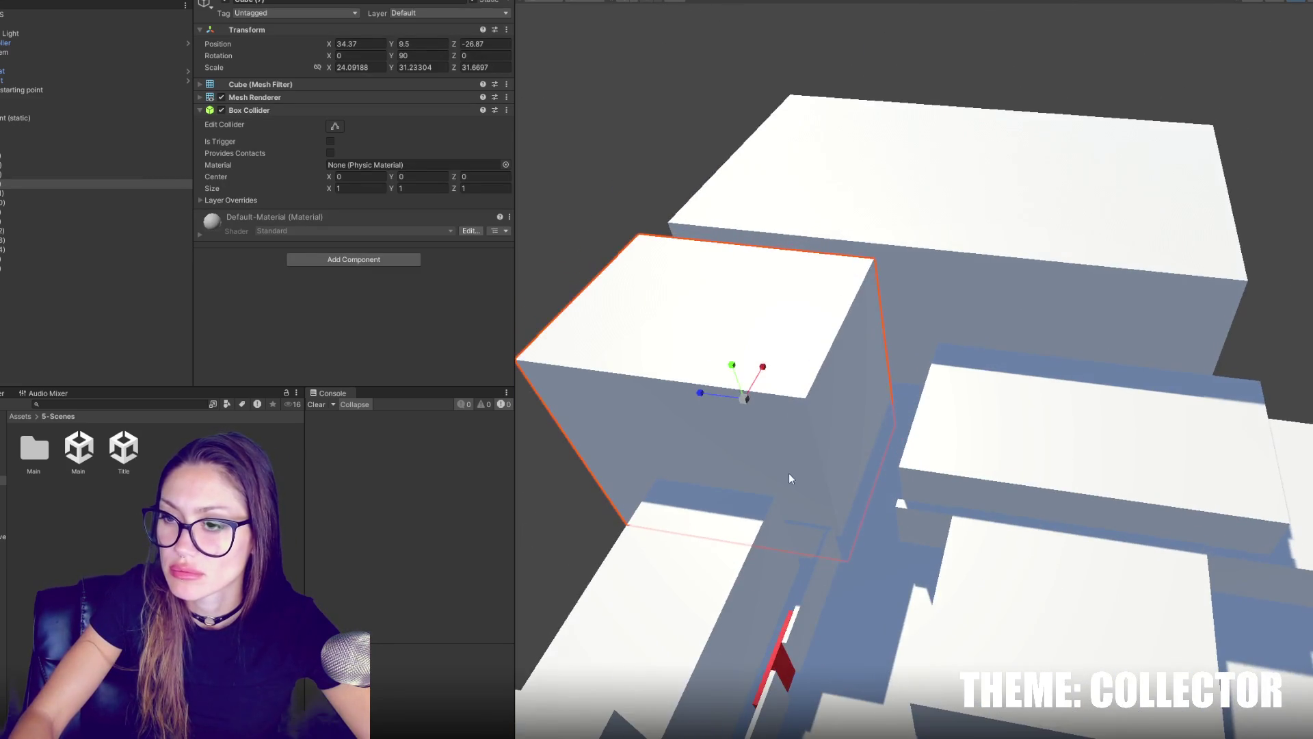
pyautogui.click(787, 205)
pyautogui.moveTo(786, 205)
pyautogui.mouseDown()
pyautogui.moveTo(776, 260)
pyautogui.moveTo(841, 355)
pyautogui.moveTo(1078, 332)
pyautogui.mouseUp()
pyautogui.click(1053, 342)
pyautogui.moveTo(979, 340)
pyautogui.mouseDown()
pyautogui.moveTo(942, 342)
pyautogui.moveTo(977, 354)
pyautogui.moveTo(950, 435)
pyautogui.mouseUp()
pyautogui.click(953, 436)
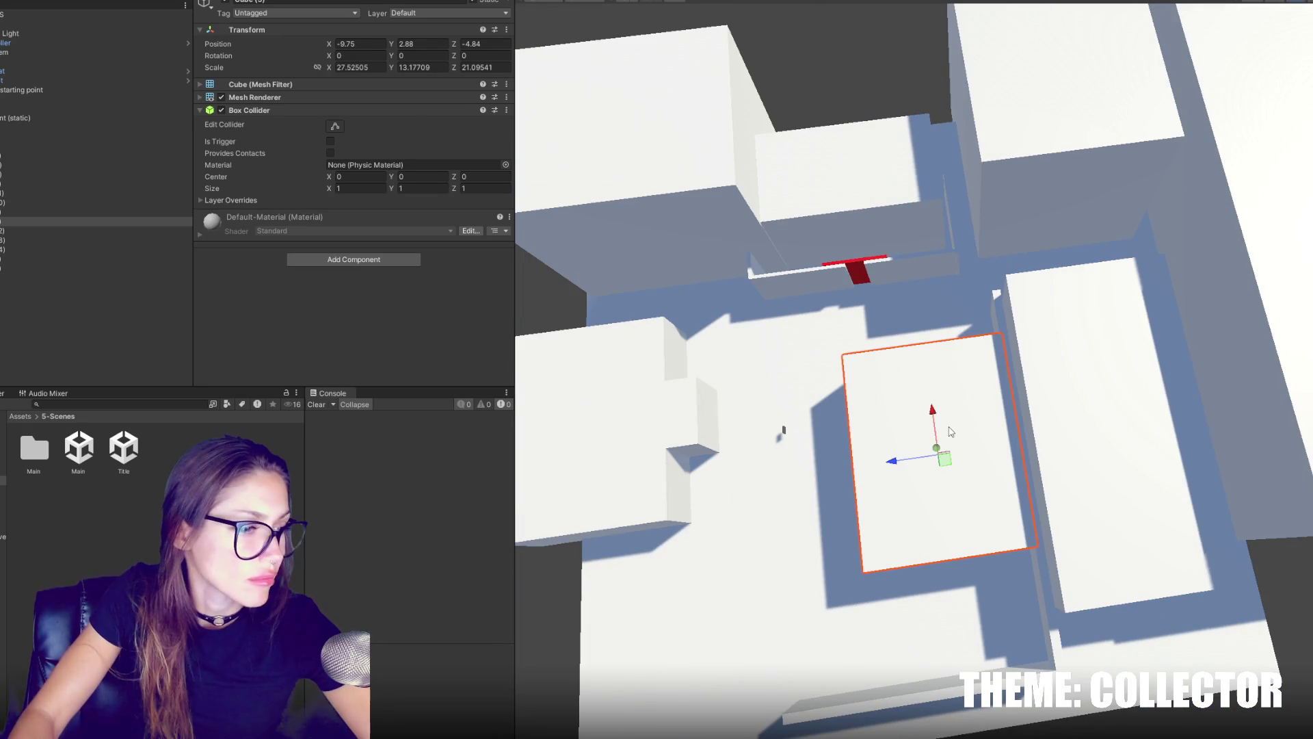
pyautogui.moveTo(951, 430); pyautogui.dragTo(1092, 331)
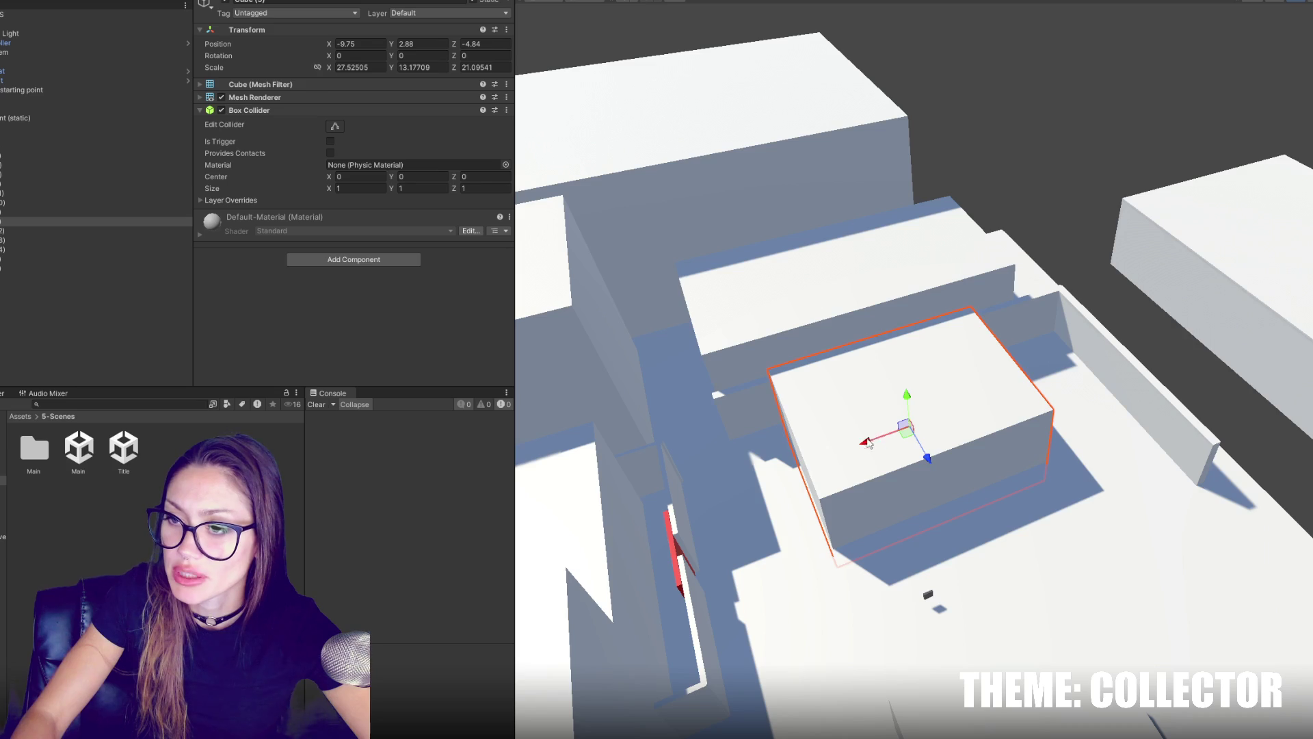
pyautogui.click(869, 382)
pyautogui.press('f')
pyautogui.moveTo(967, 353); pyautogui.dragTo(960, 351)
# Move the central block to the right and shorten it along Z.
pyautogui.click(911, 397)
pyautogui.moveTo(825, 396); pyautogui.dragTo(1039, 415)
pyautogui.moveTo(987, 456); pyautogui.dragTo(996, 467)
pyautogui.moveTo(1019, 410)
pyautogui.mouseDown()
pyautogui.moveTo(1048, 354)
pyautogui.moveTo(1074, 373)
pyautogui.moveTo(841, 278)
pyautogui.mouseUp()
pyautogui.click(1074, 373)
pyautogui.press('f')
pyautogui.click(1025, 303)
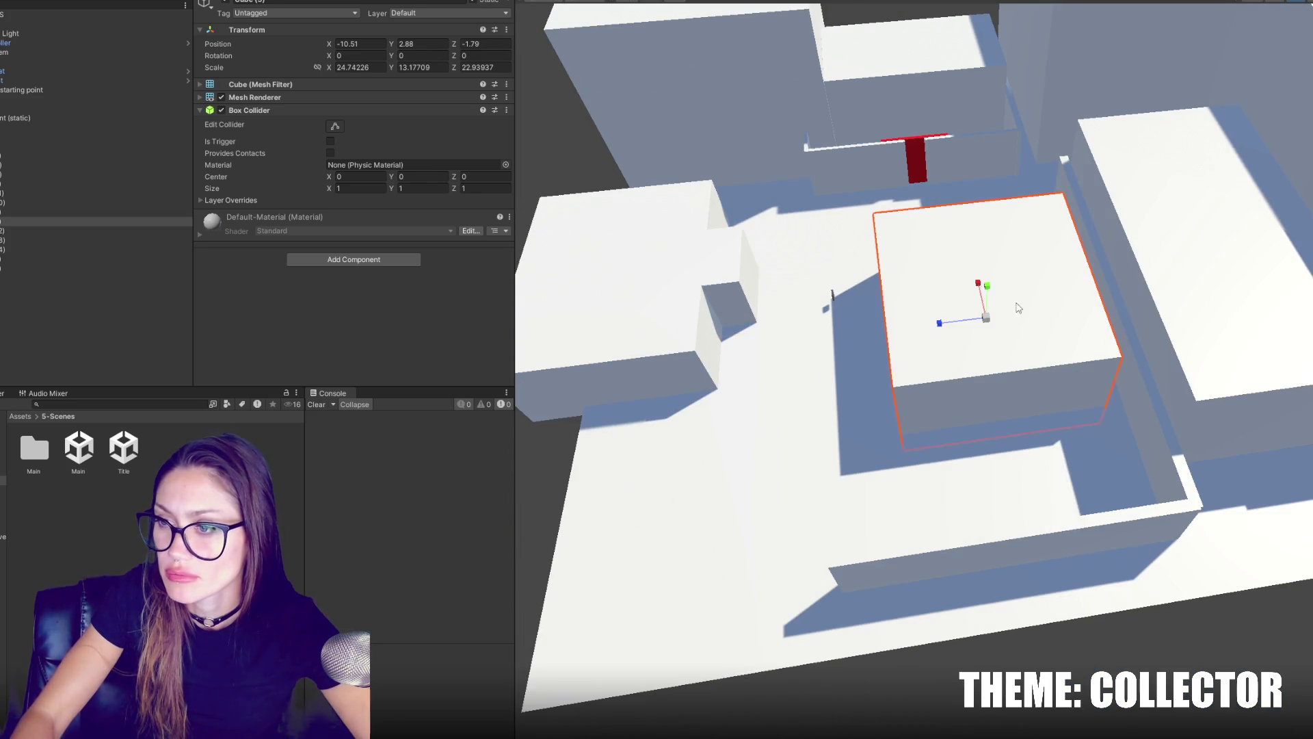
pyautogui.moveTo(941, 323)
pyautogui.mouseDown()
pyautogui.moveTo(974, 325)
pyautogui.moveTo(1090, 262)
pyautogui.mouseUp()
# Copy the long wall and slide the new wall along X.
pyautogui.click(1090, 261)
pyautogui.hotkey('ctrl', 'v')
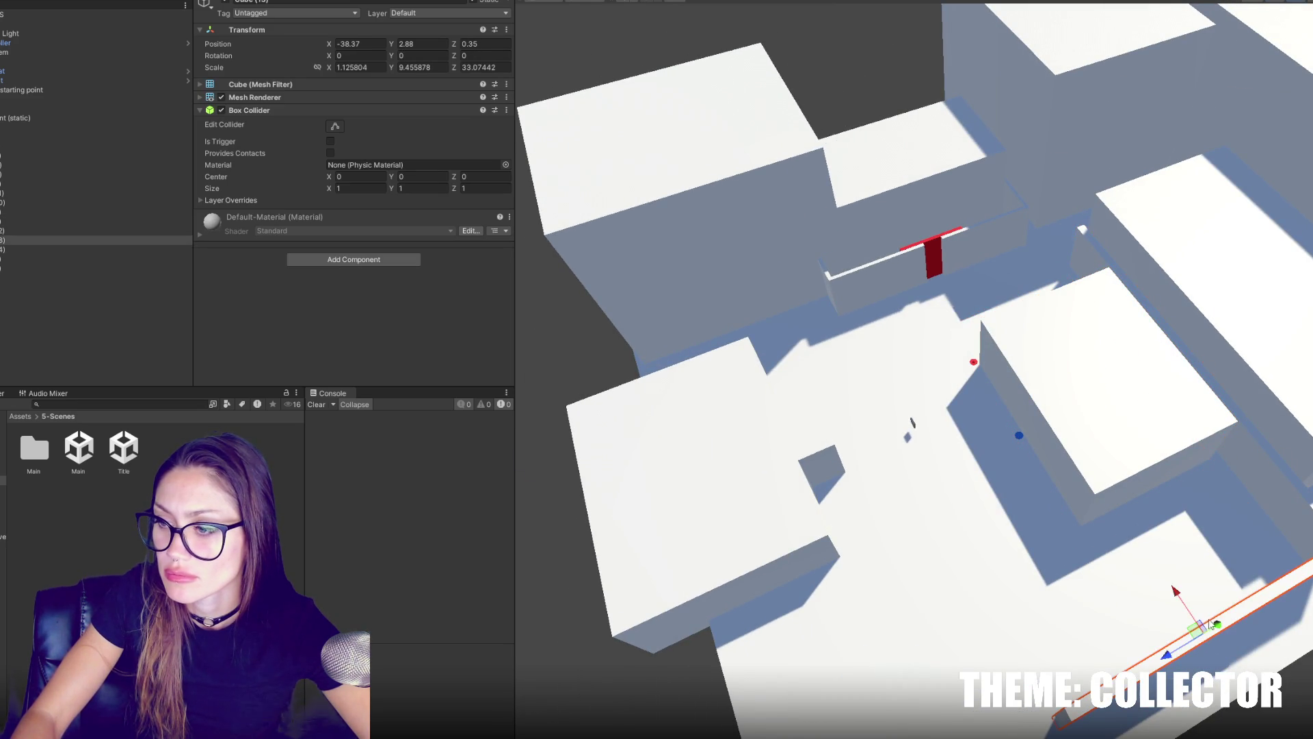
pyautogui.moveTo(964, 274)
pyautogui.mouseDown()
pyautogui.moveTo(976, 291)
pyautogui.moveTo(958, 301)
pyautogui.mouseUp()
pyautogui.click(1256, 306)
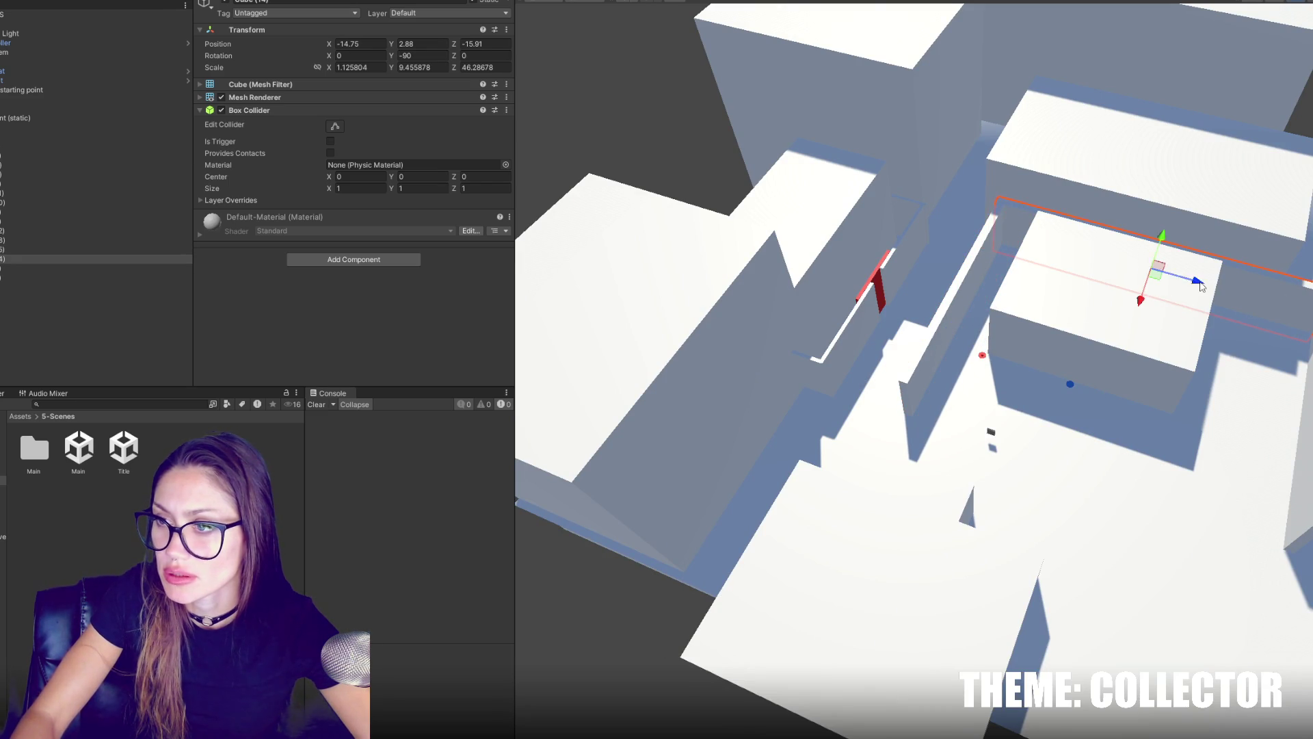
# Stretch the floor plane to about twice as wide, scale 18.62, 1, 12.87.
pyautogui.scroll(-5, 1201, 286)
pyautogui.click(913, 383)
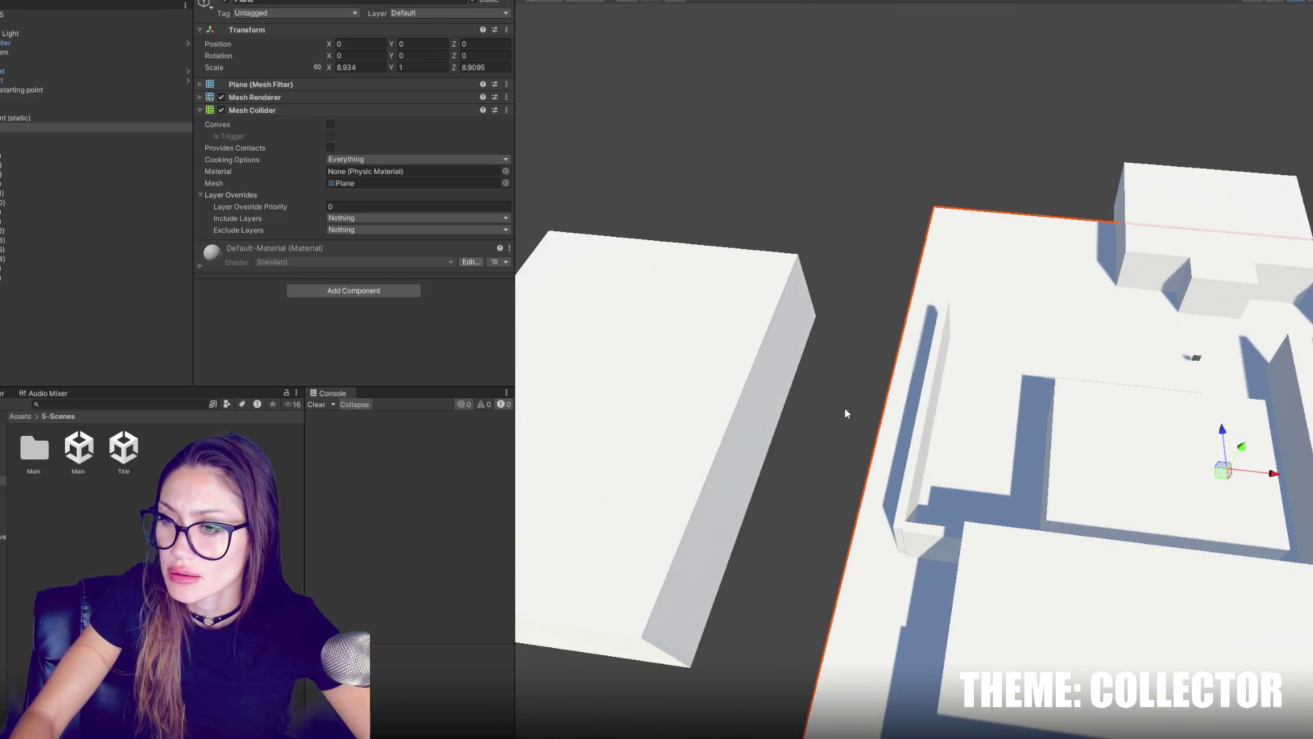
pyautogui.scroll(-2, 844, 408)
pyautogui.press('r')
pyautogui.moveTo(1219, 452)
pyautogui.mouseDown()
pyautogui.moveTo(1231, 438)
pyautogui.moveTo(1203, 417)
pyautogui.mouseUp()
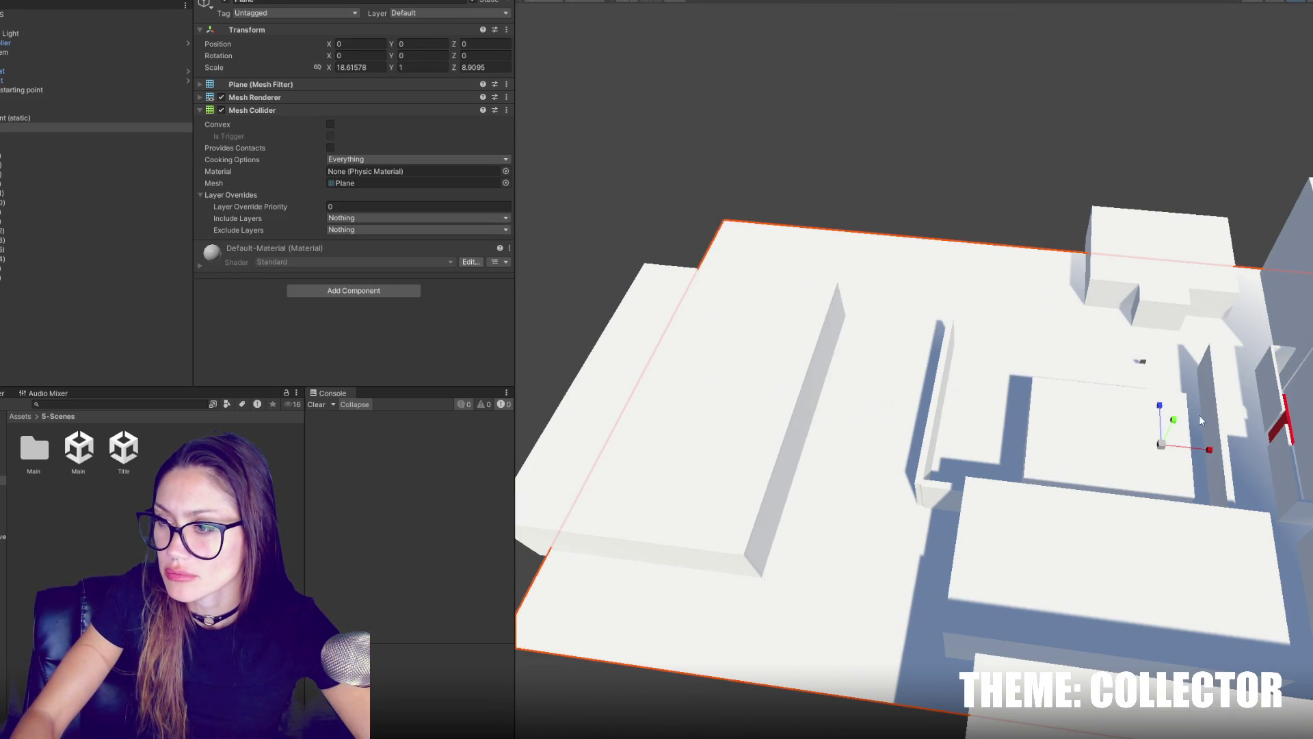
pyautogui.scroll(-2, 1204, 416)
# Move the long side block along X.
pyautogui.click(840, 390)
pyautogui.press('f')
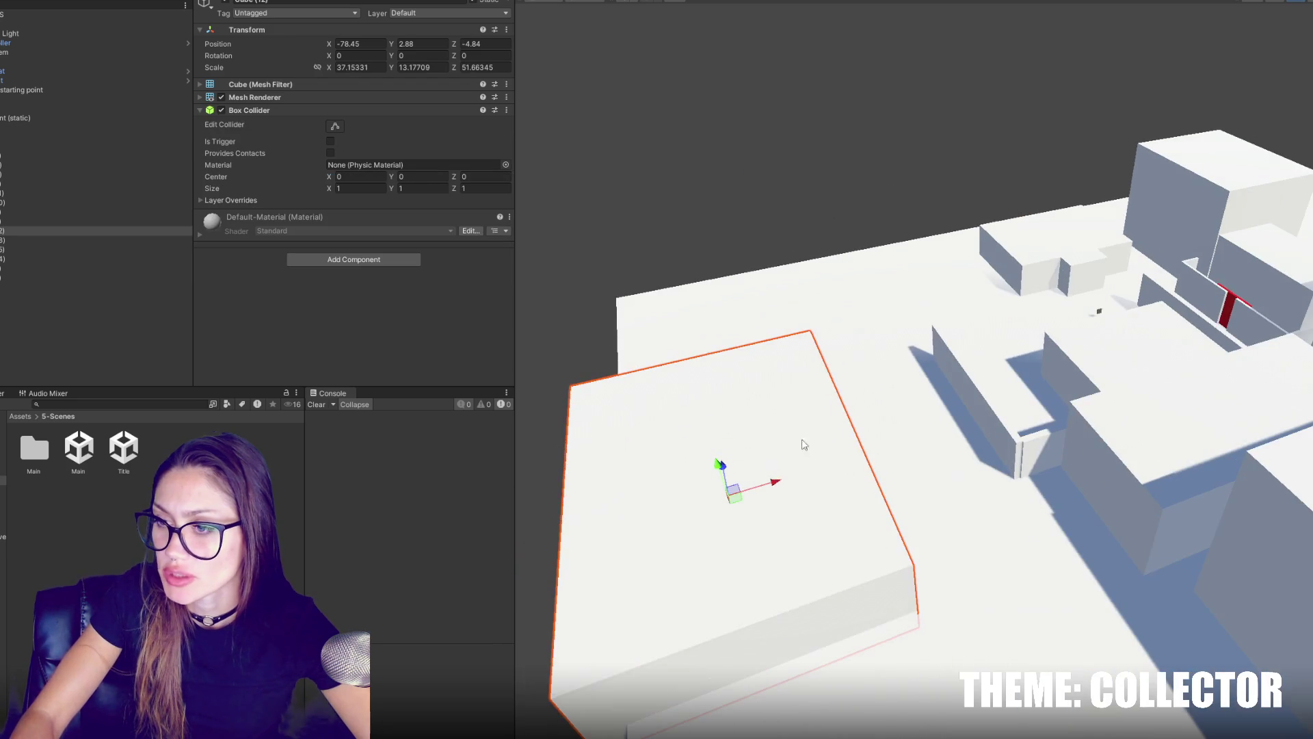
pyautogui.moveTo(775, 487)
pyautogui.mouseDown()
pyautogui.moveTo(830, 457)
pyautogui.moveTo(749, 373)
pyautogui.moveTo(801, 347)
pyautogui.moveTo(784, 374)
pyautogui.moveTo(1021, 376)
pyautogui.mouseUp()
pyautogui.scroll(-2, 796, 453)
pyautogui.scroll(2, 841, 443)
# Shrink a nearby wall into a low bar at -46.6, 2.88, 51.88 and duplicate it.
pyautogui.click(998, 364)
pyautogui.click(975, 351)
pyautogui.moveTo(971, 335)
pyautogui.mouseDown()
pyautogui.moveTo(686, 383)
pyautogui.moveTo(674, 400)
pyautogui.mouseUp()
pyautogui.moveTo(980, 350)
pyautogui.mouseDown()
pyautogui.moveTo(954, 314)
pyautogui.moveTo(1000, 271)
pyautogui.mouseUp()
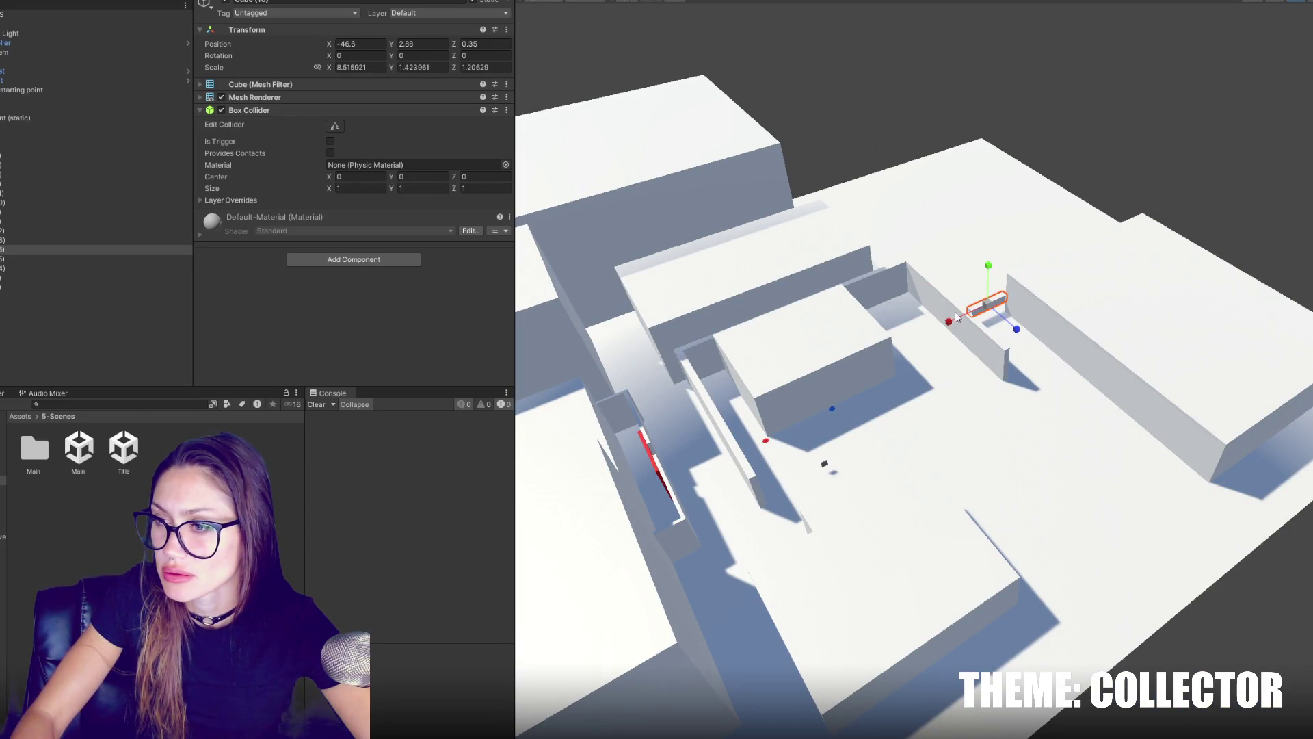
pyautogui.moveTo(1015, 329)
pyautogui.mouseDown()
pyautogui.moveTo(1040, 356)
pyautogui.moveTo(1057, 582)
pyautogui.mouseUp()
pyautogui.hotkey('ctrl', 'd')
pyautogui.moveTo(985, 522)
pyautogui.mouseDown()
pyautogui.moveTo(1005, 531)
pyautogui.moveTo(680, 526)
pyautogui.mouseUp()
# Move the thin front wall to -8.95, 1.59, -15.35 and lengthen it to Z scale 36.84.
pyautogui.click(1006, 530)
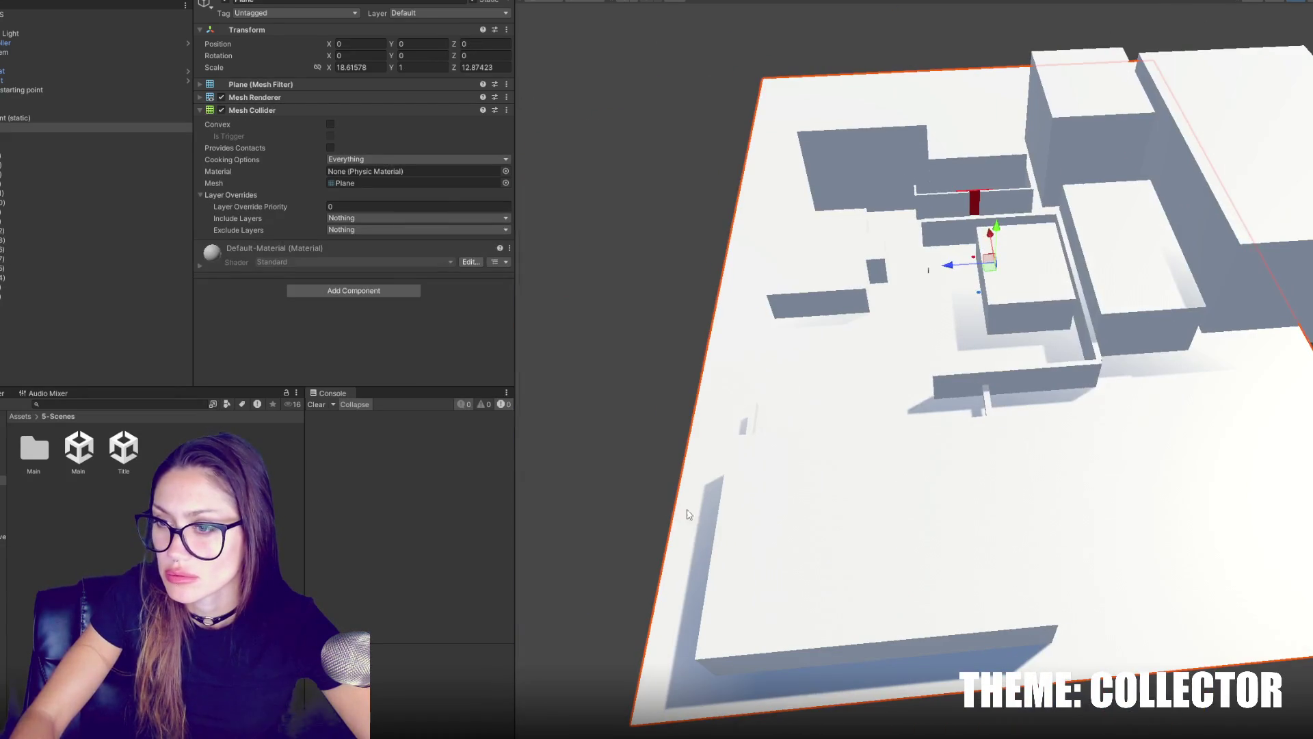
pyautogui.click(1072, 348)
pyautogui.moveTo(1046, 299)
pyautogui.mouseDown()
pyautogui.moveTo(723, 320)
pyautogui.moveTo(958, 487)
pyautogui.mouseUp()
pyautogui.moveTo(987, 548)
pyautogui.mouseDown()
pyautogui.moveTo(918, 564)
pyautogui.moveTo(894, 466)
pyautogui.mouseUp()
pyautogui.press('w')
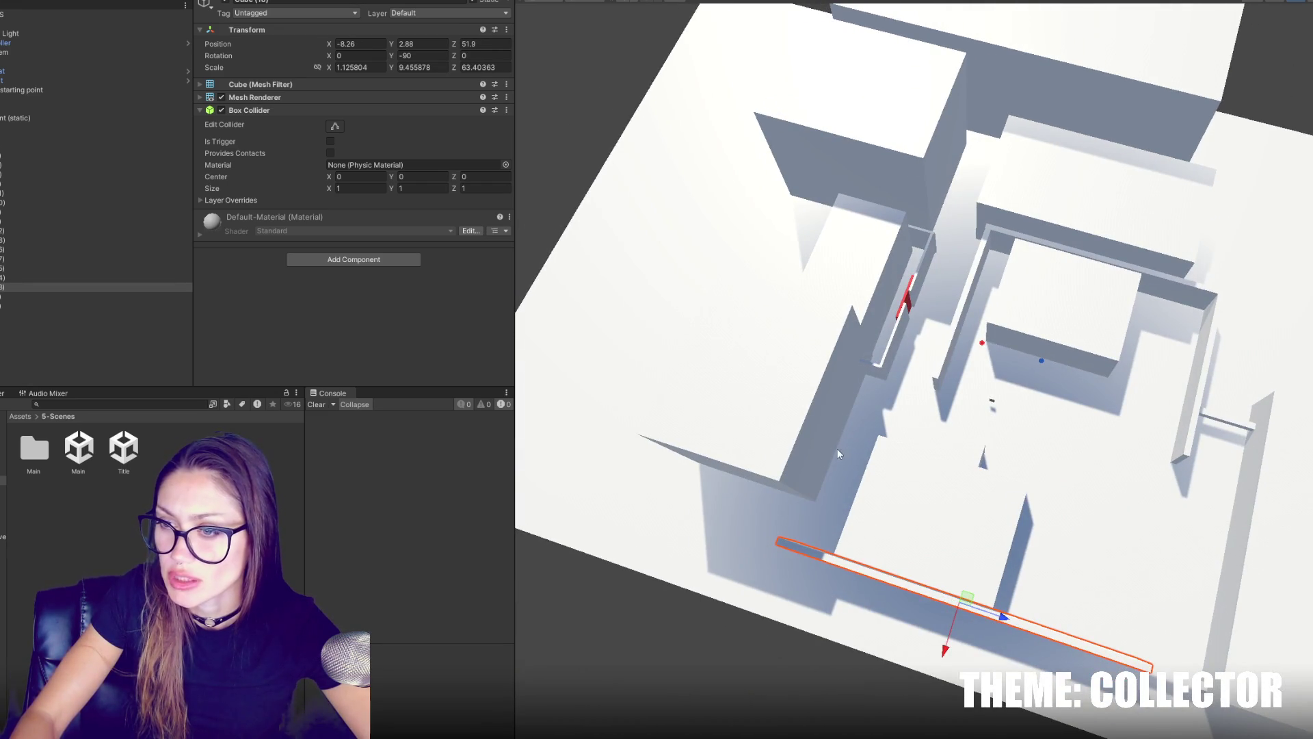
pyautogui.moveTo(956, 494)
pyautogui.mouseDown()
pyautogui.moveTo(650, 388)
pyautogui.moveTo(1034, 400)
pyautogui.mouseUp()
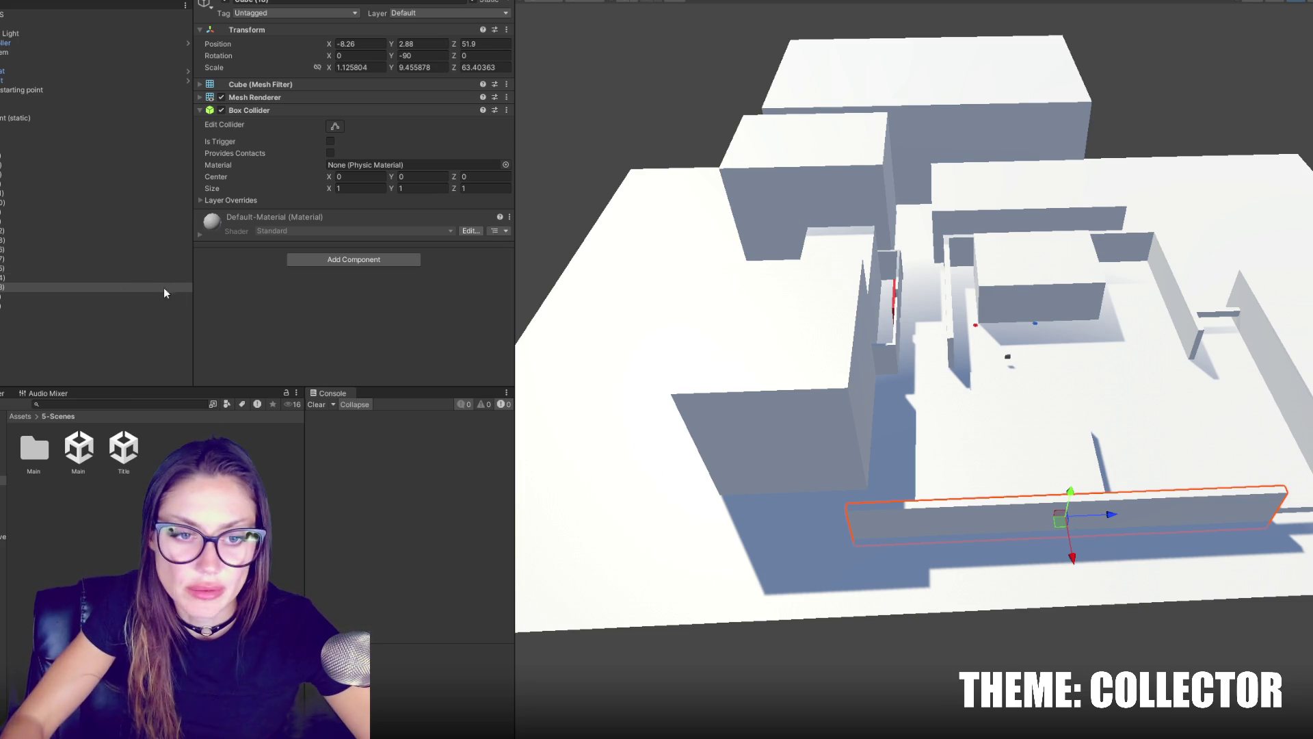
pyautogui.moveTo(724, 352)
pyautogui.mouseDown()
pyautogui.moveTo(1012, 364)
pyautogui.moveTo(1238, 354)
pyautogui.moveTo(1164, 252)
pyautogui.moveTo(1187, 270)
pyautogui.mouseUp()
# Orbit the view around the selected block.
pyautogui.moveTo(1144, 340)
pyautogui.mouseDown()
pyautogui.moveTo(1114, 331)
pyautogui.moveTo(1112, 235)
pyautogui.moveTo(1054, 295)
pyautogui.moveTo(1081, 287)
pyautogui.moveTo(687, 270)
pyautogui.mouseUp()
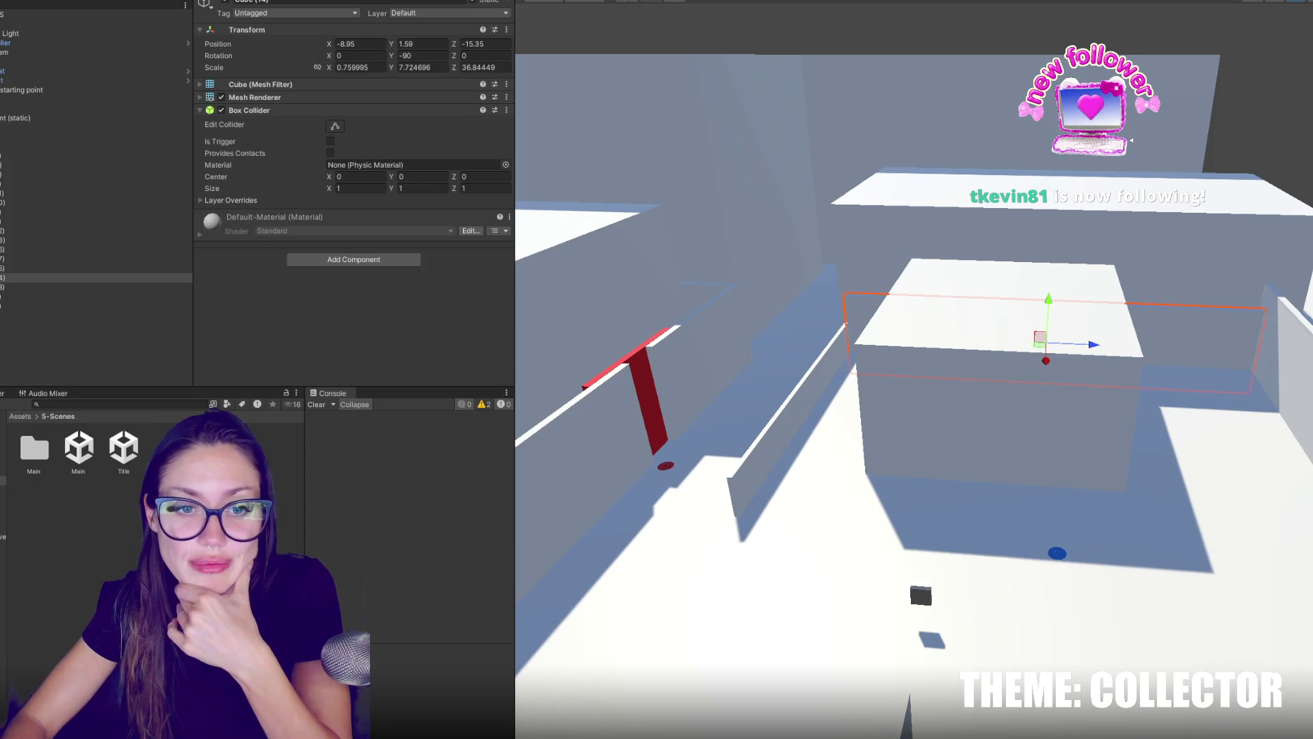
# Nudge the thin upright wall and slide the large block along X to -56.99.
pyautogui.scroll(-2, 751, 417)
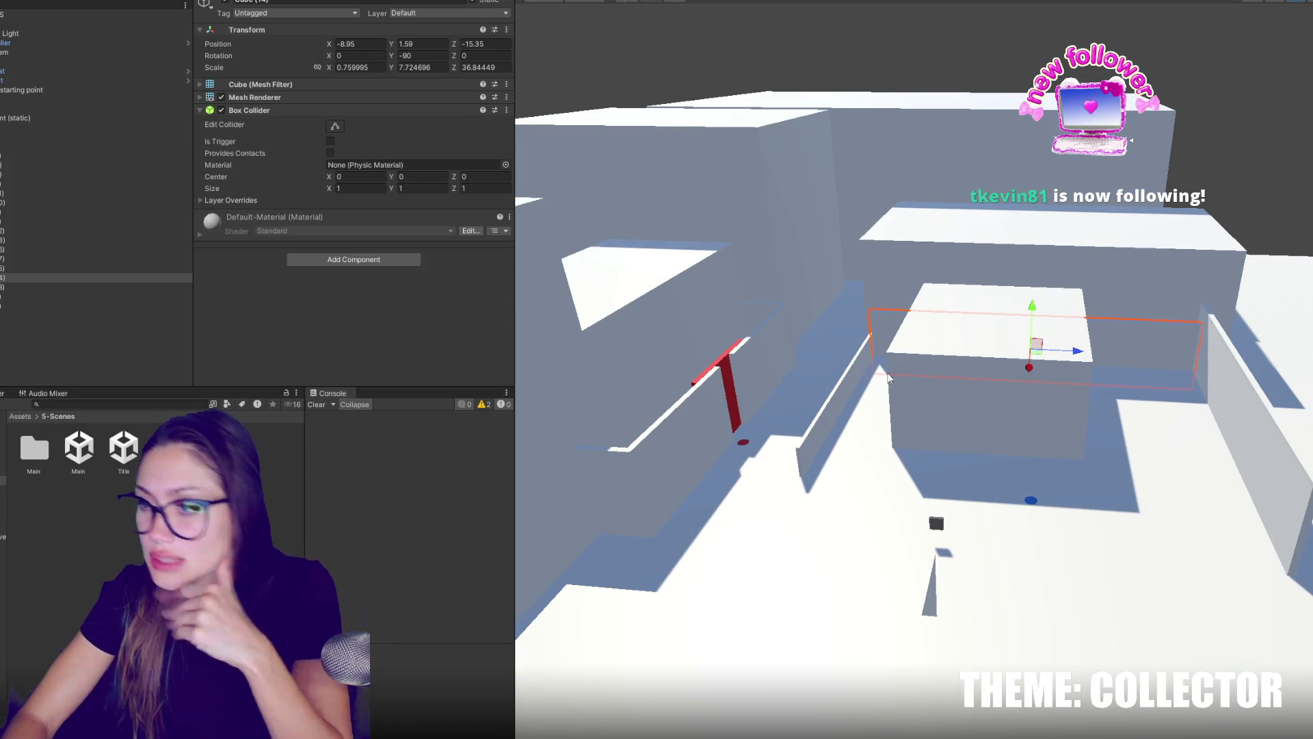
pyautogui.click(1246, 435)
pyautogui.press('f')
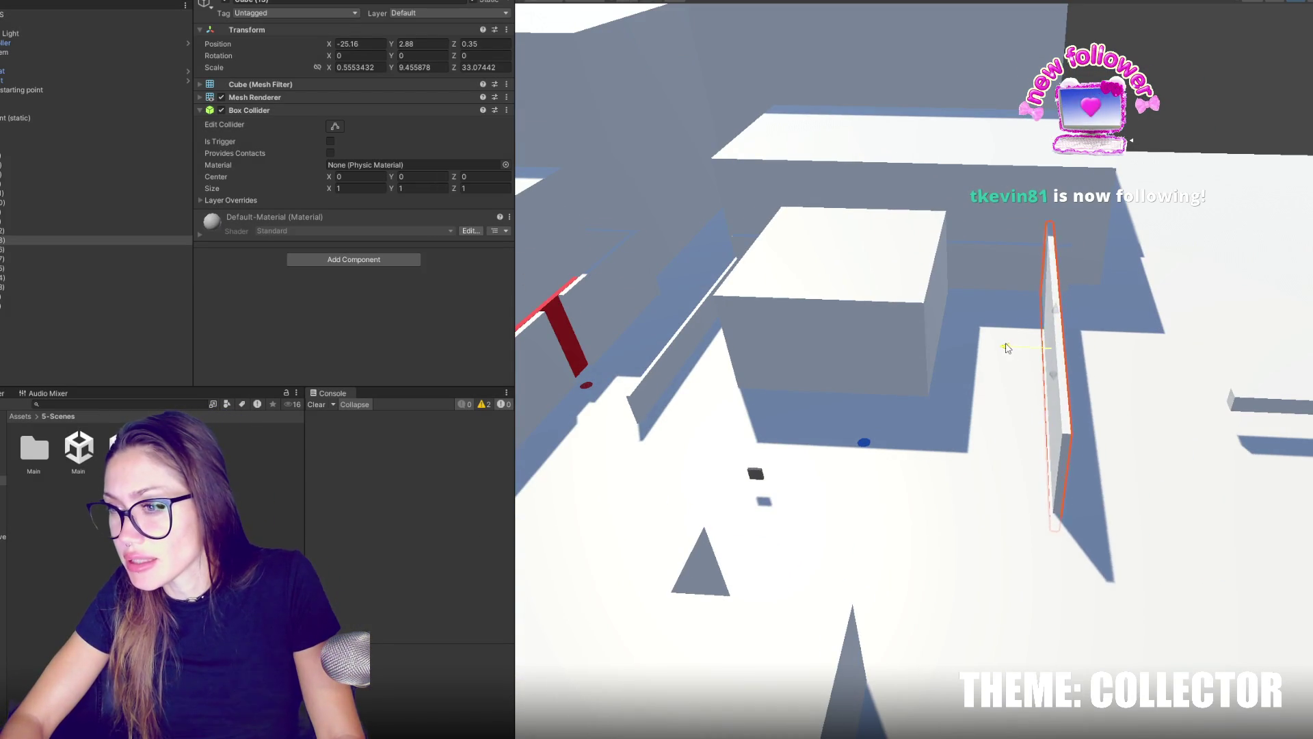
pyautogui.moveTo(1014, 347); pyautogui.dragTo(1005, 348)
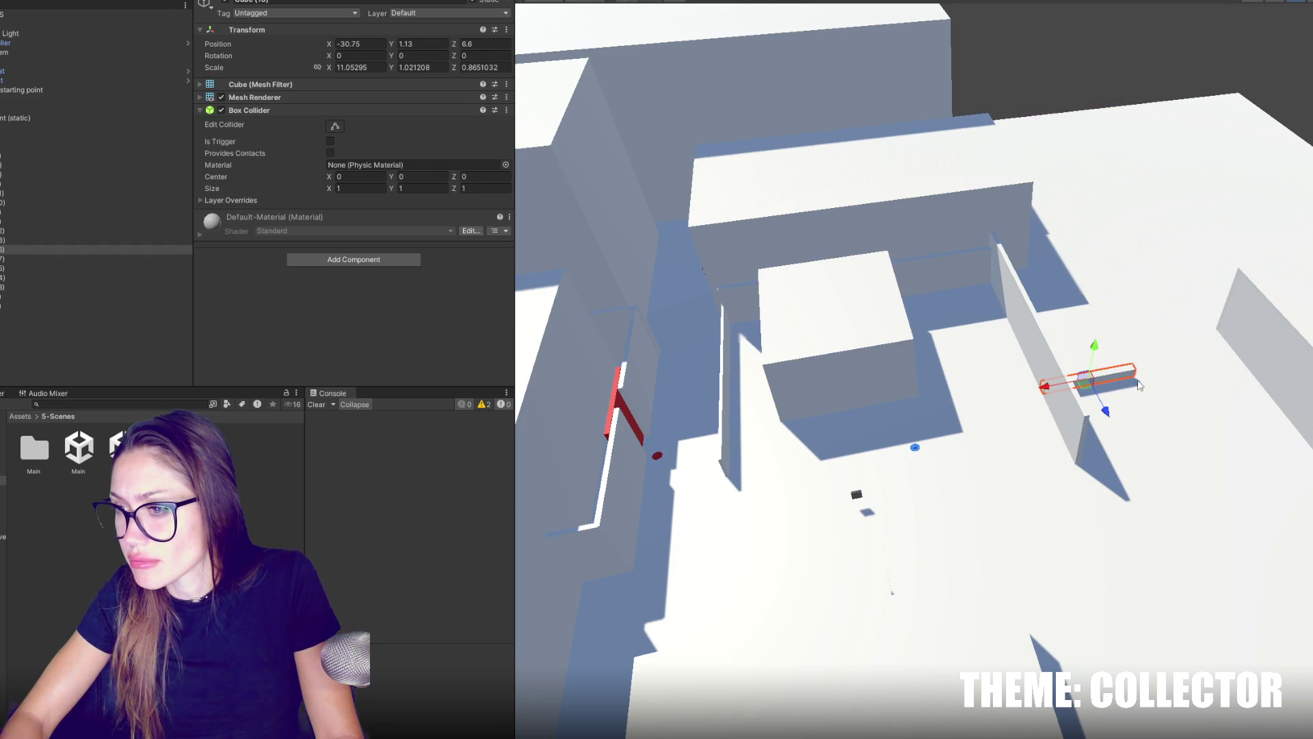
pyautogui.press('f')
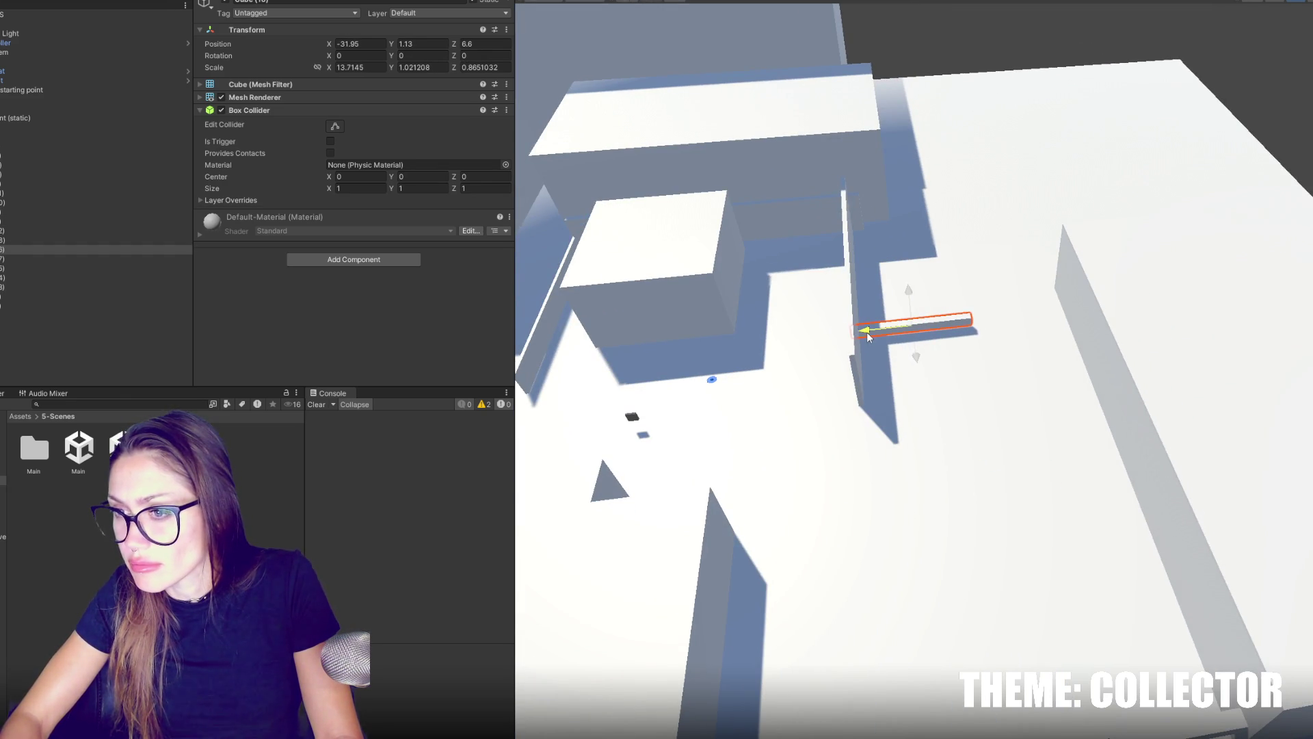
pyautogui.moveTo(1268, 422)
pyautogui.mouseDown()
pyautogui.moveTo(1168, 428)
pyautogui.moveTo(1196, 425)
pyautogui.mouseUp()
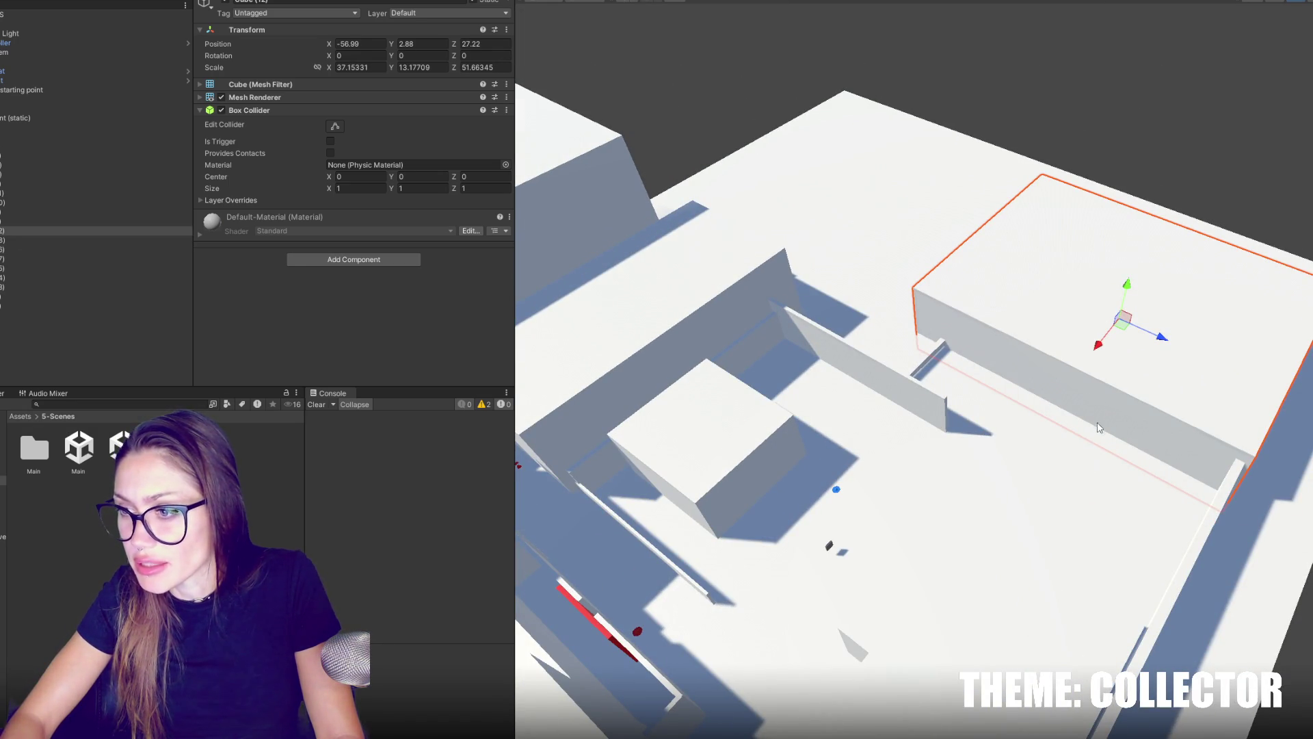
pyautogui.moveTo(1102, 428); pyautogui.dragTo(1085, 433)
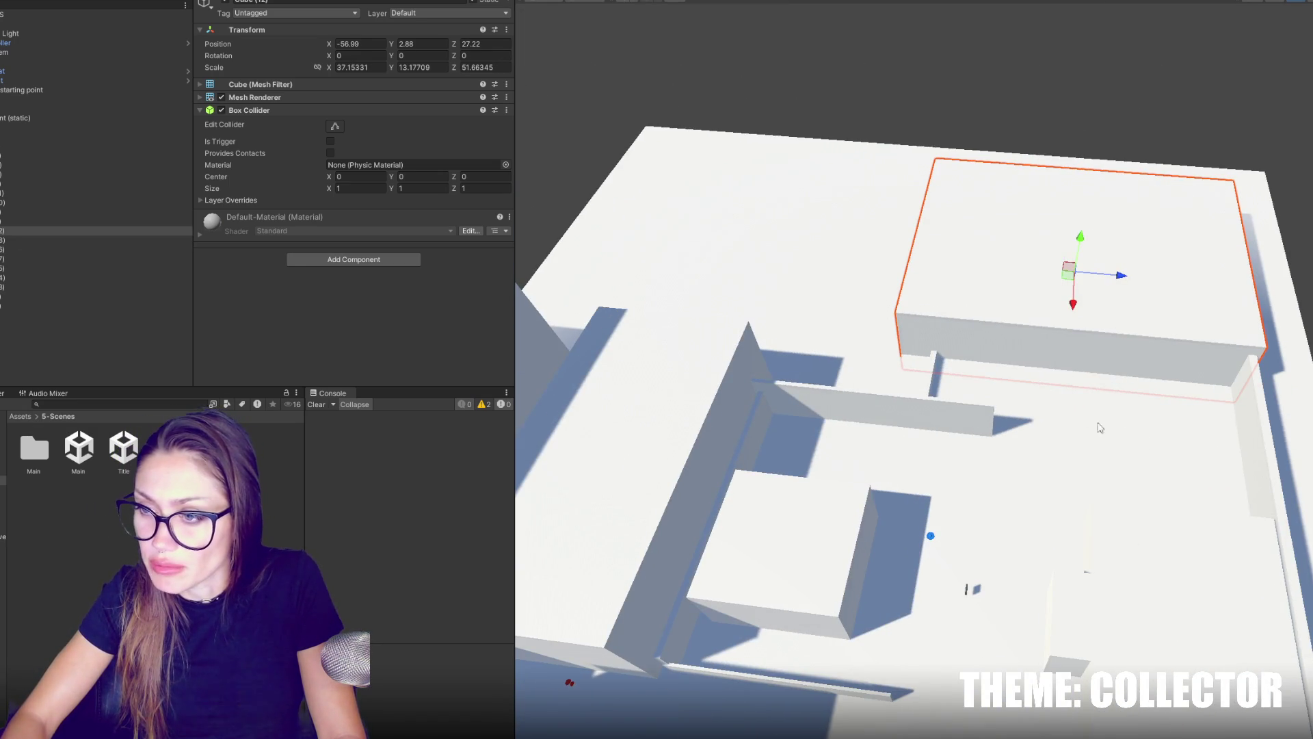
pyautogui.scroll(-3, 1064, 417)
pyautogui.scroll(3, 1095, 410)
# Shift the long wall block along X and delete the small thin wall piece.
pyautogui.click(1253, 364)
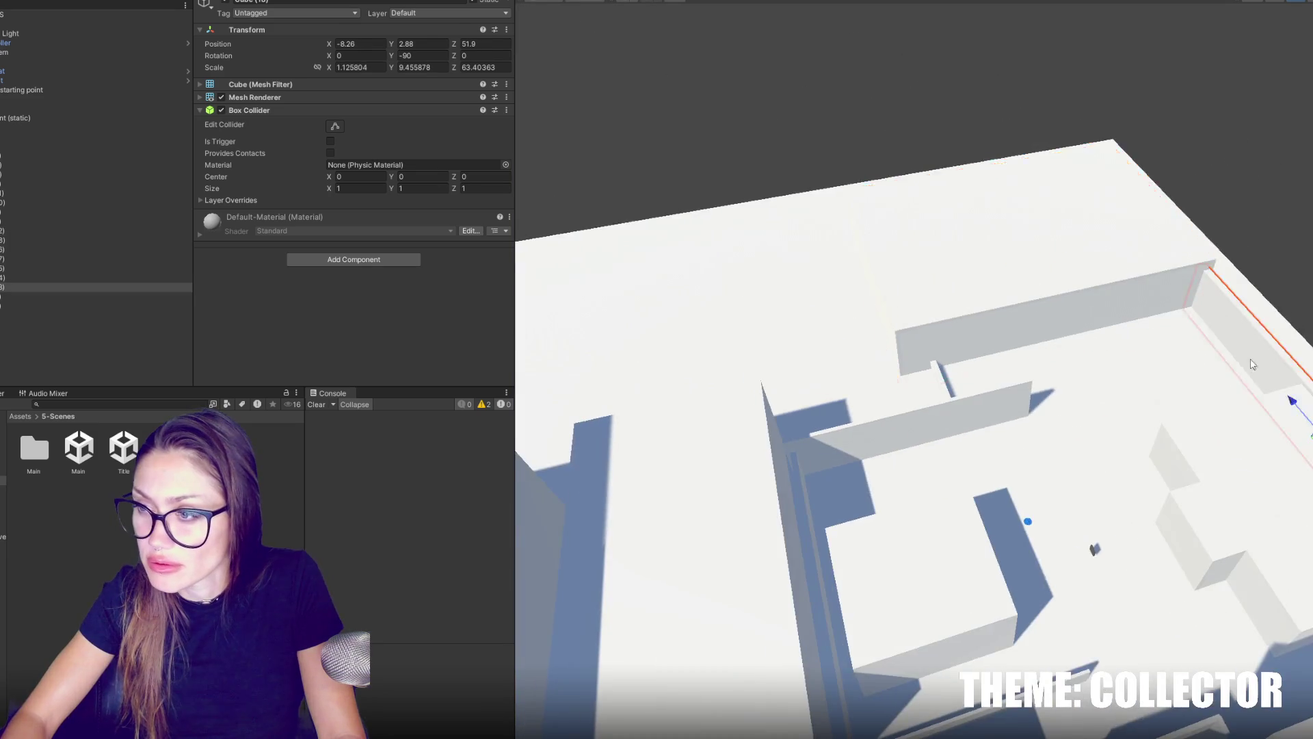
pyautogui.moveTo(1254, 364); pyautogui.dragTo(802, 279)
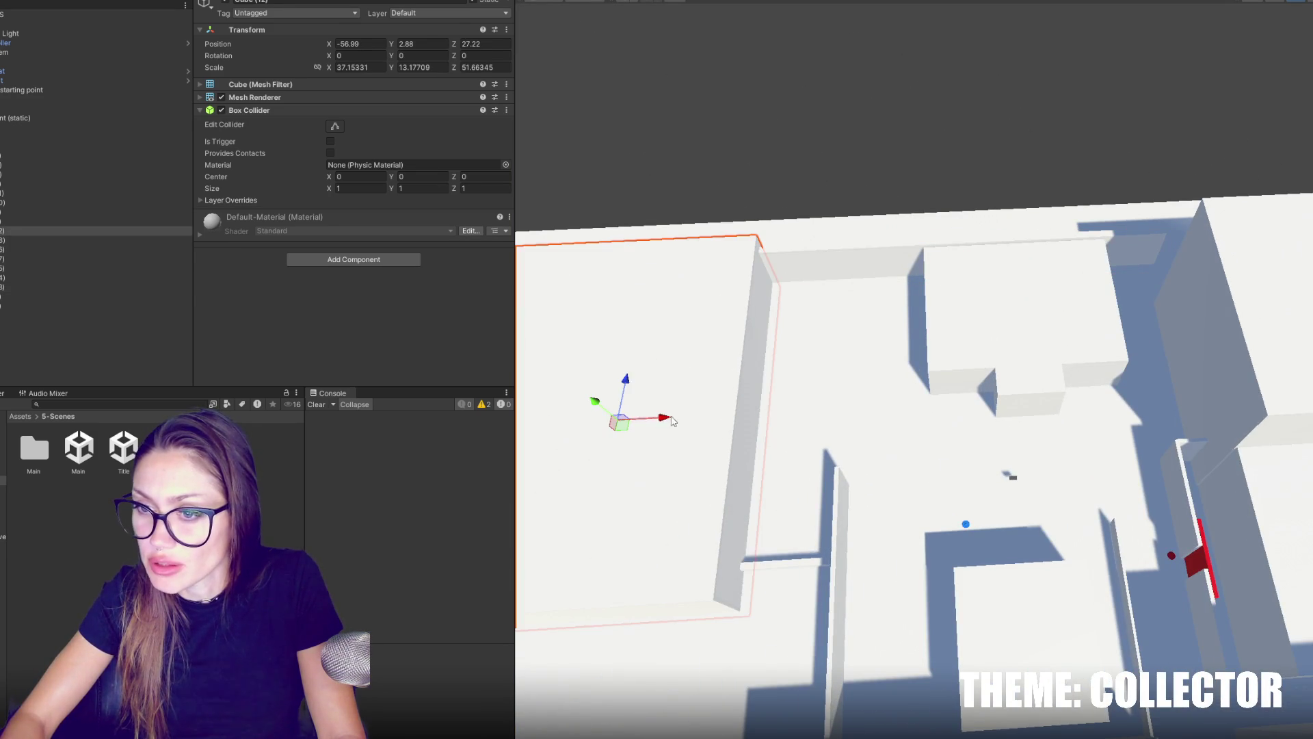
pyautogui.moveTo(658, 420); pyautogui.dragTo(570, 413)
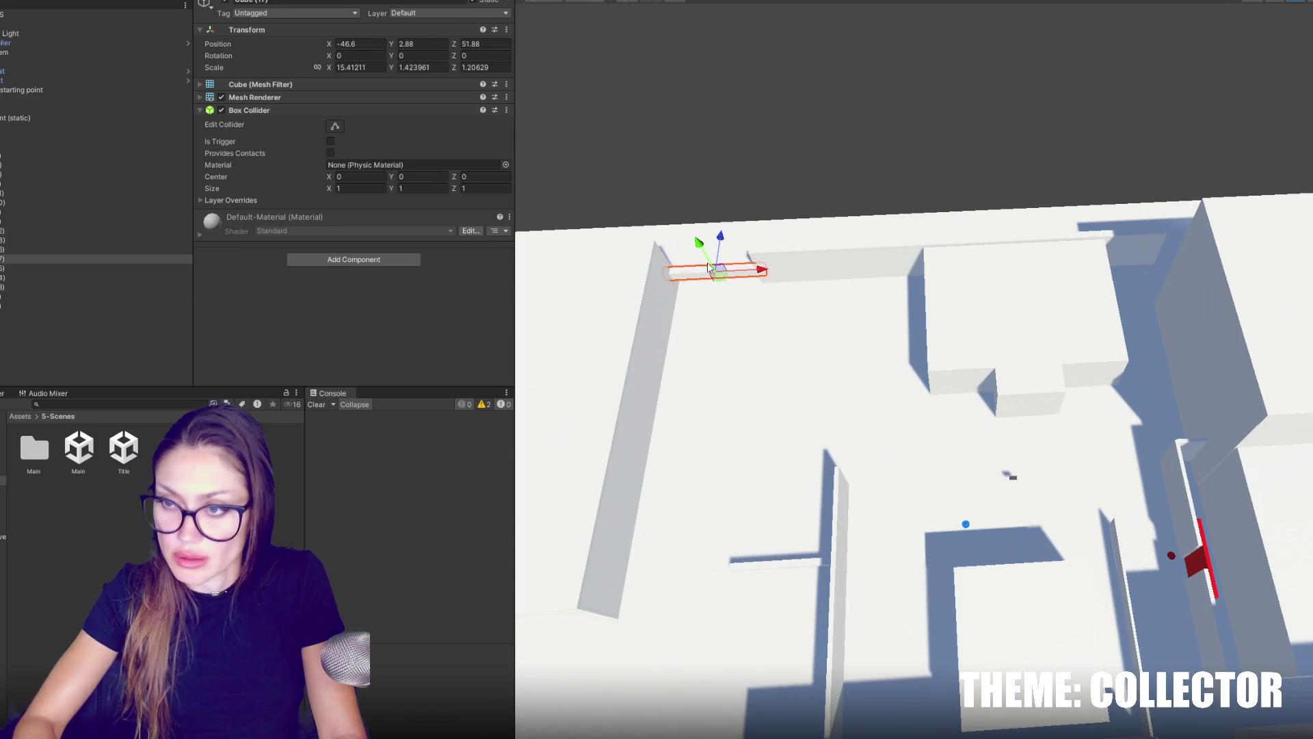
pyautogui.press('Delete')
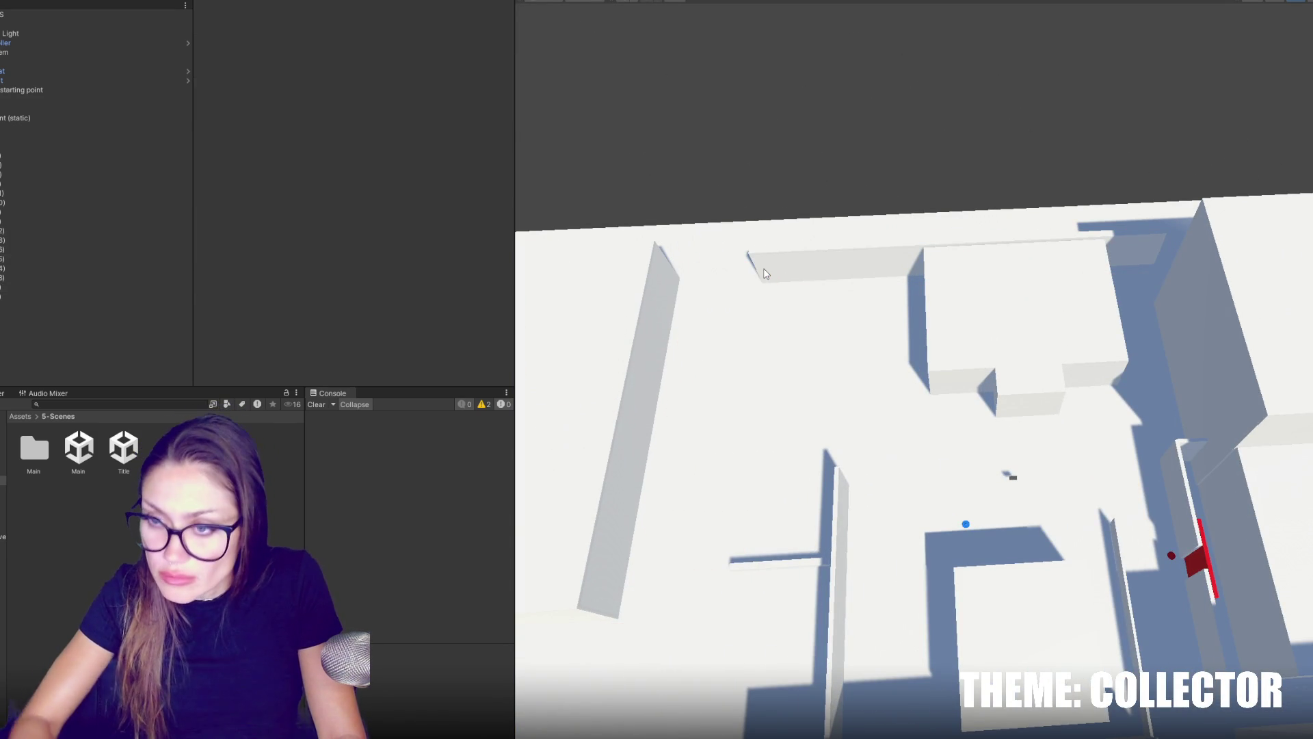
# Nudge wall Cube (12) slightly along X.
pyautogui.click(646, 354)
pyautogui.moveTo(550, 422)
pyautogui.mouseDown()
pyautogui.moveTo(710, 446)
pyautogui.moveTo(684, 446)
pyautogui.mouseUp()
pyautogui.moveTo(684, 446)
pyautogui.mouseDown()
pyautogui.moveTo(1151, 329)
pyautogui.moveTo(889, 342)
pyautogui.moveTo(286, 260)
pyautogui.moveTo(173, 301)
pyautogui.moveTo(213, 308)
pyautogui.mouseUp()
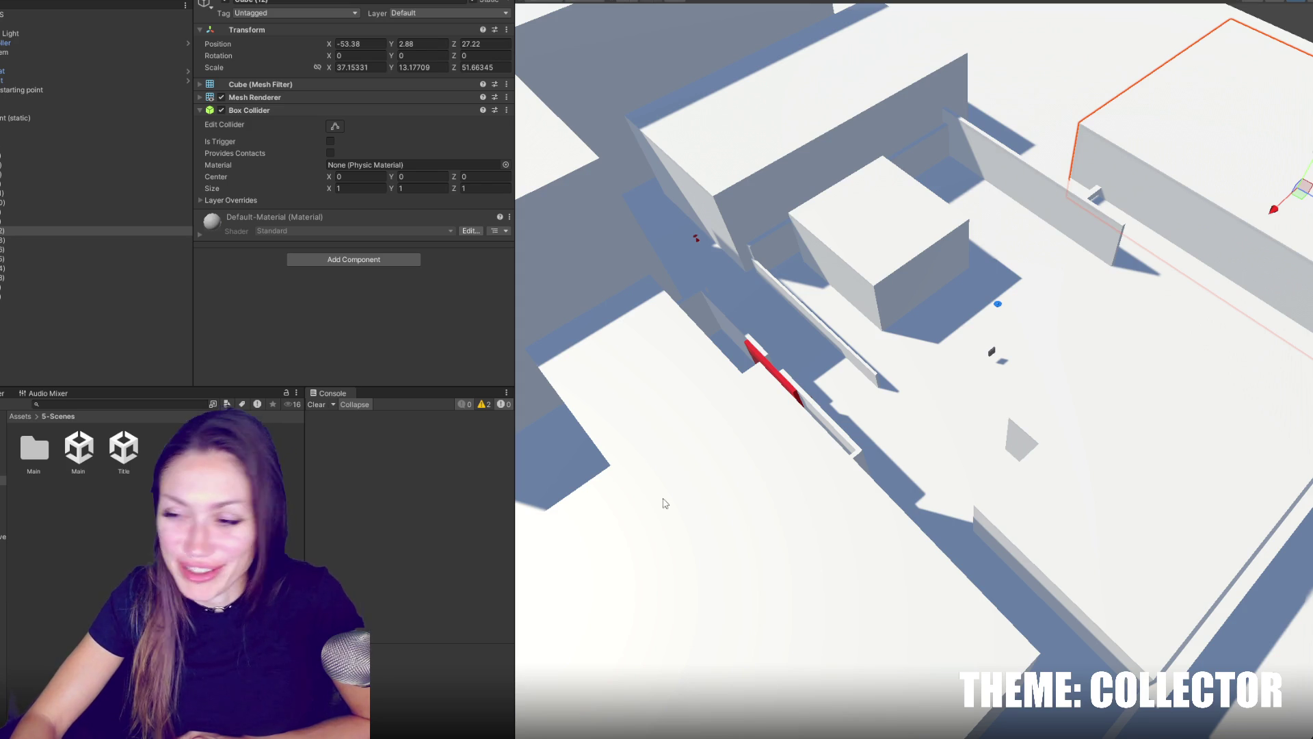
# Shift flat block Cube (8) sideways along X to 5.12, 2.88, 40.4.
pyautogui.scroll(-5, 836, 473)
pyautogui.scroll(5, 889, 499)
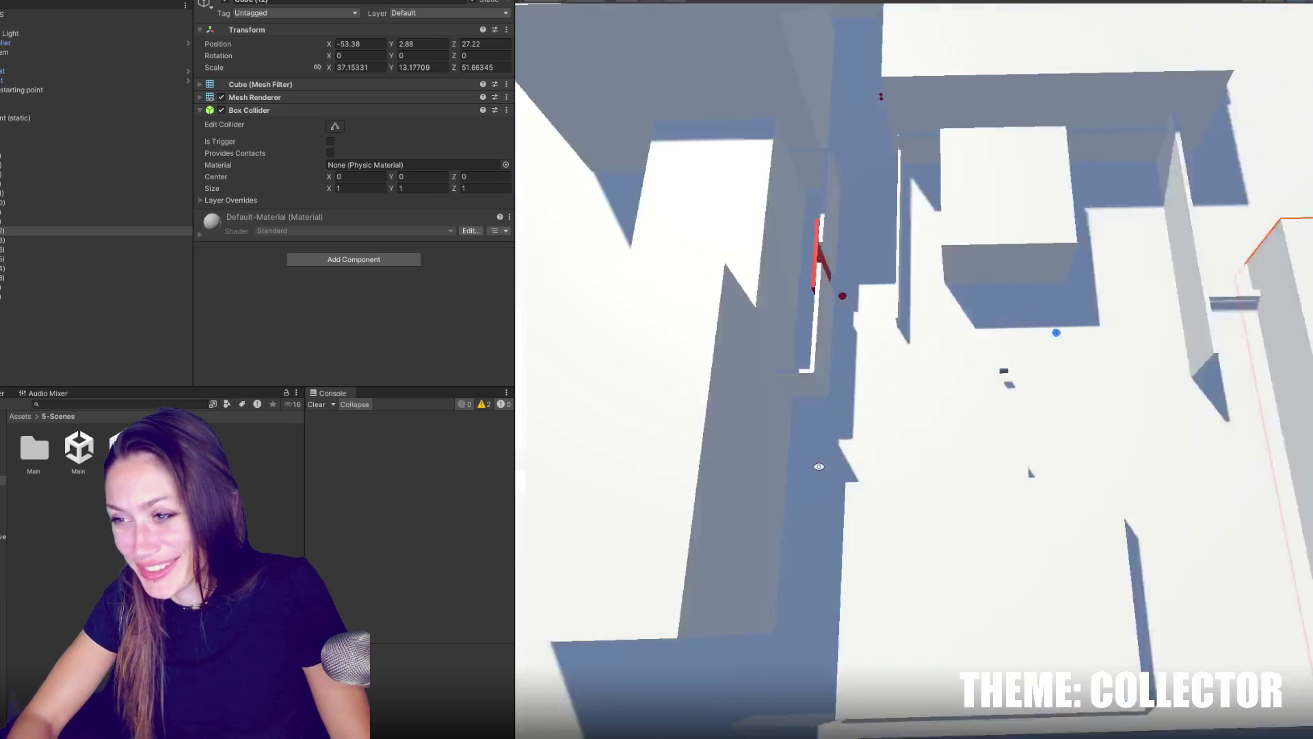
pyautogui.click(1015, 546)
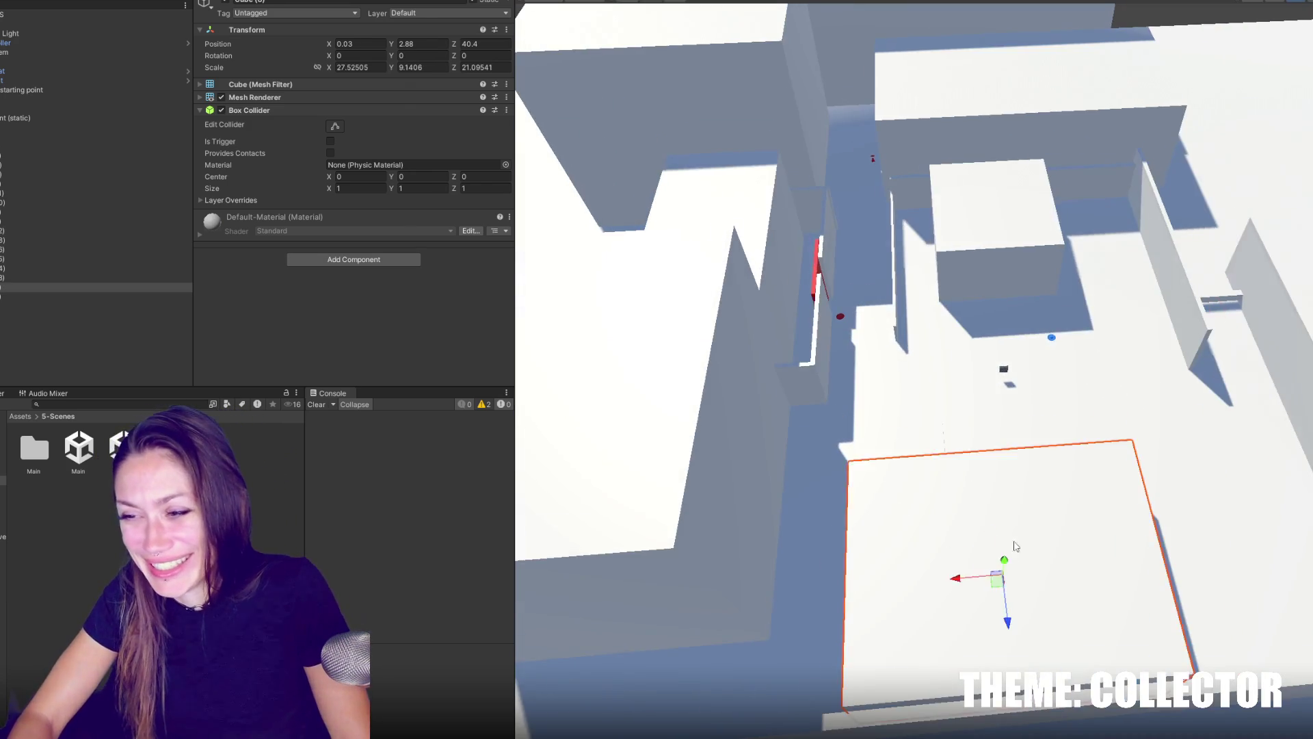
pyautogui.scroll(-2, 1015, 546)
pyautogui.moveTo(871, 364)
pyautogui.mouseDown()
pyautogui.moveTo(823, 364)
pyautogui.moveTo(1003, 381)
pyautogui.moveTo(535, 296)
pyautogui.moveTo(720, 257)
pyautogui.moveTo(889, 267)
pyautogui.mouseUp()
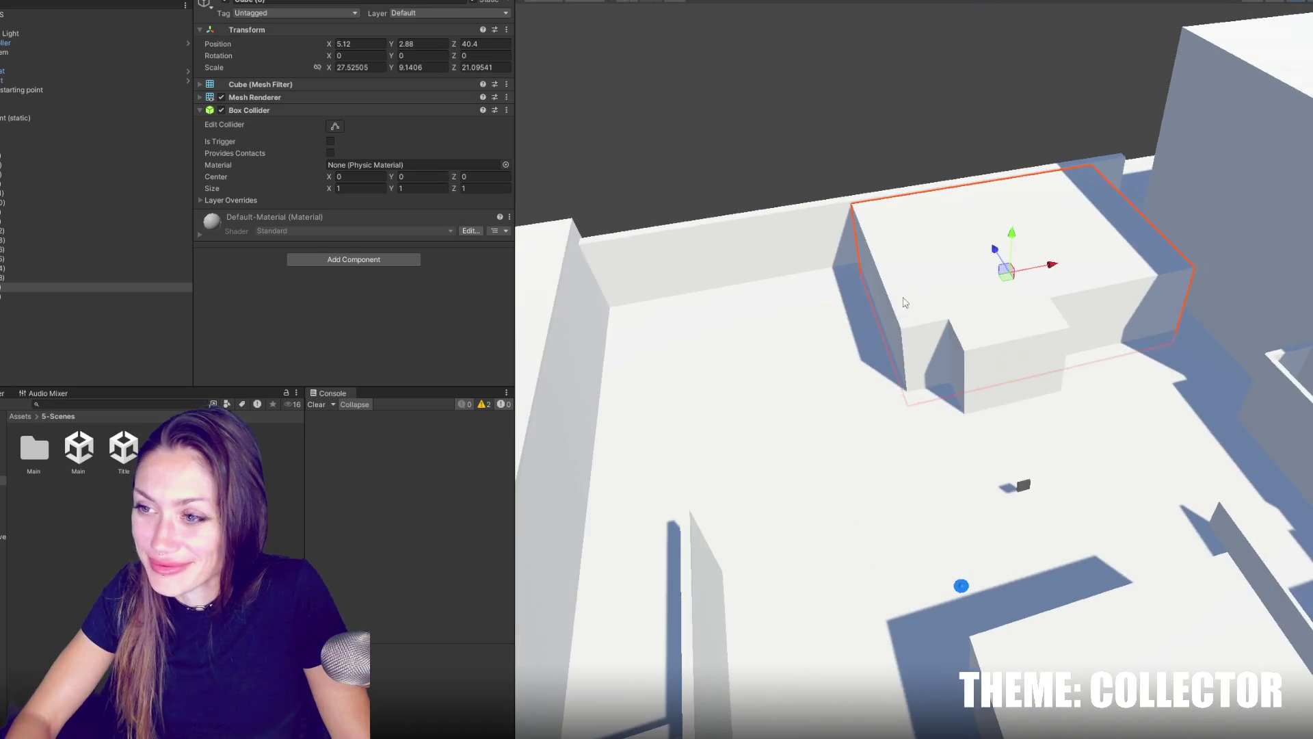
# Stretch the wide block Cube (8) to 34.35 along X.
pyautogui.moveTo(1058, 267); pyautogui.dragTo(1066, 249)
pyautogui.scroll(3, 1062, 281)
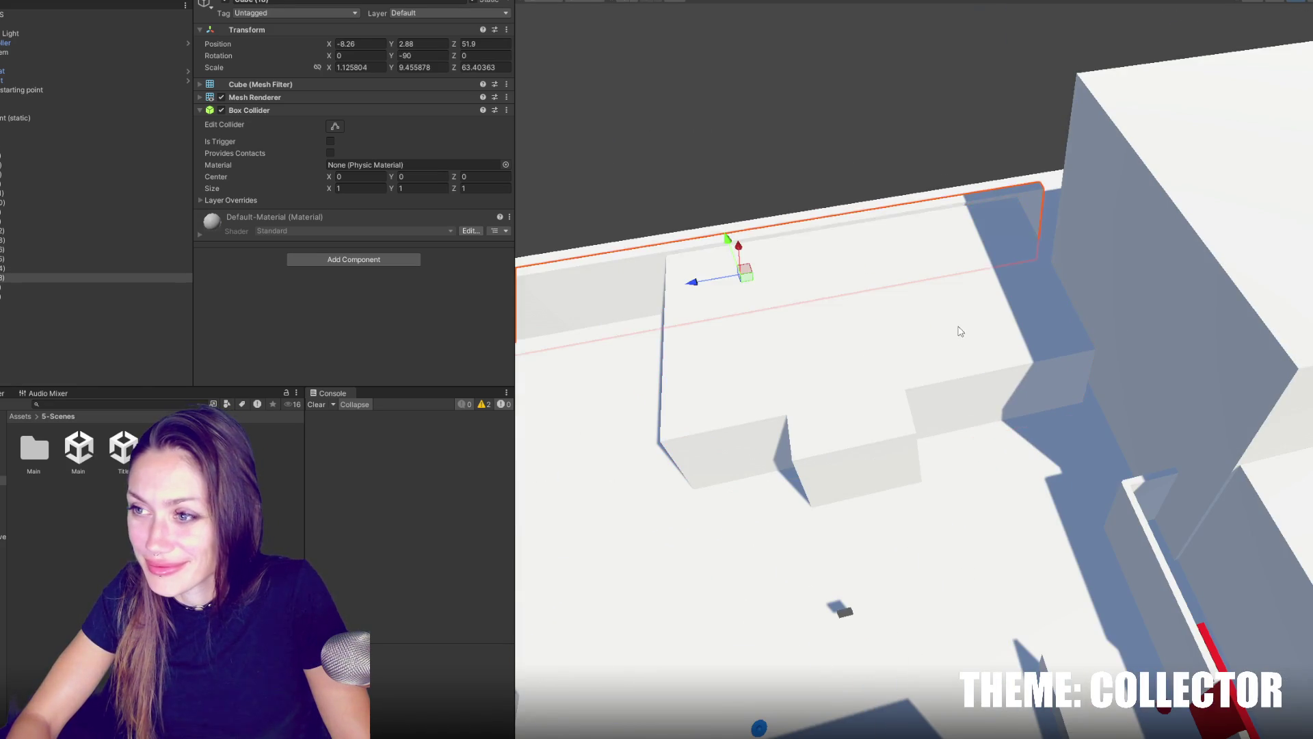
pyautogui.moveTo(900, 327)
pyautogui.mouseDown()
pyautogui.moveTo(897, 304)
pyautogui.moveTo(882, 311)
pyautogui.mouseUp()
# Cut the long wall Cube (19) down into a shorter, thinner, lower piece.
pyautogui.click(610, 302)
pyautogui.moveTo(610, 303)
pyautogui.mouseDown()
pyautogui.moveTo(712, 260)
pyautogui.moveTo(769, 301)
pyautogui.moveTo(742, 331)
pyautogui.moveTo(777, 324)
pyautogui.mouseUp()
pyautogui.click(771, 254)
pyautogui.press('w')
pyautogui.moveTo(780, 325); pyautogui.dragTo(1021, 299)
pyautogui.press('f')
pyautogui.moveTo(977, 234); pyautogui.dragTo(921, 313)
pyautogui.moveTo(979, 349)
pyautogui.mouseDown()
pyautogui.moveTo(968, 342)
pyautogui.moveTo(958, 413)
pyautogui.mouseUp()
pyautogui.moveTo(909, 346); pyautogui.dragTo(993, 415)
pyautogui.moveTo(961, 367)
pyautogui.mouseDown()
pyautogui.moveTo(976, 375)
pyautogui.moveTo(880, 441)
pyautogui.moveTo(945, 355)
pyautogui.moveTo(820, 454)
pyautogui.moveTo(909, 369)
pyautogui.moveTo(940, 374)
pyautogui.mouseUp()
# Undo two stray edits and slide Cube (6) along X.
pyautogui.click(910, 369)
pyautogui.hotkey('ctrl', 'z')
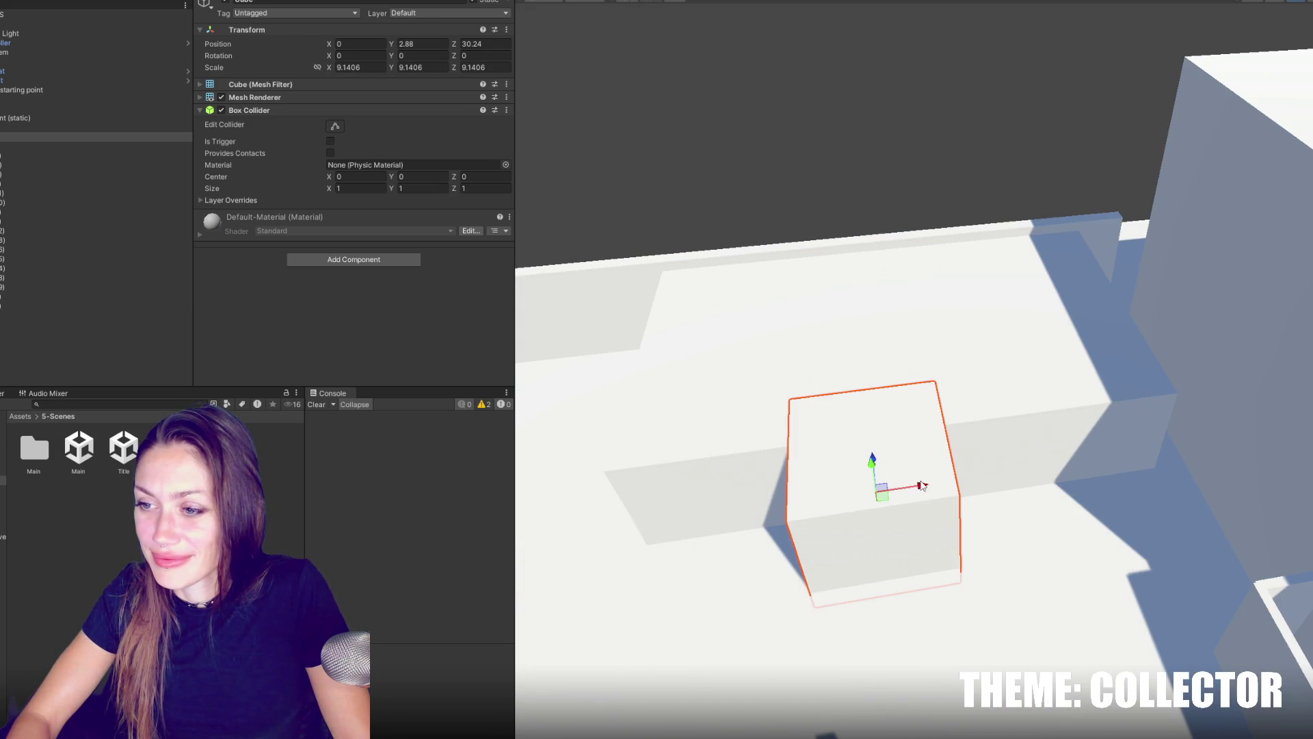
pyautogui.hotkey('ctrl', 'z')
pyautogui.moveTo(930, 491)
pyautogui.mouseDown()
pyautogui.moveTo(991, 437)
pyautogui.moveTo(920, 386)
pyautogui.moveTo(997, 469)
pyautogui.moveTo(902, 470)
pyautogui.moveTo(1040, 433)
pyautogui.moveTo(1200, 451)
pyautogui.moveTo(774, 349)
pyautogui.moveTo(807, 308)
pyautogui.moveTo(767, 235)
pyautogui.mouseUp()
pyautogui.moveTo(790, 329); pyautogui.dragTo(833, 305)
pyautogui.click(953, 457)
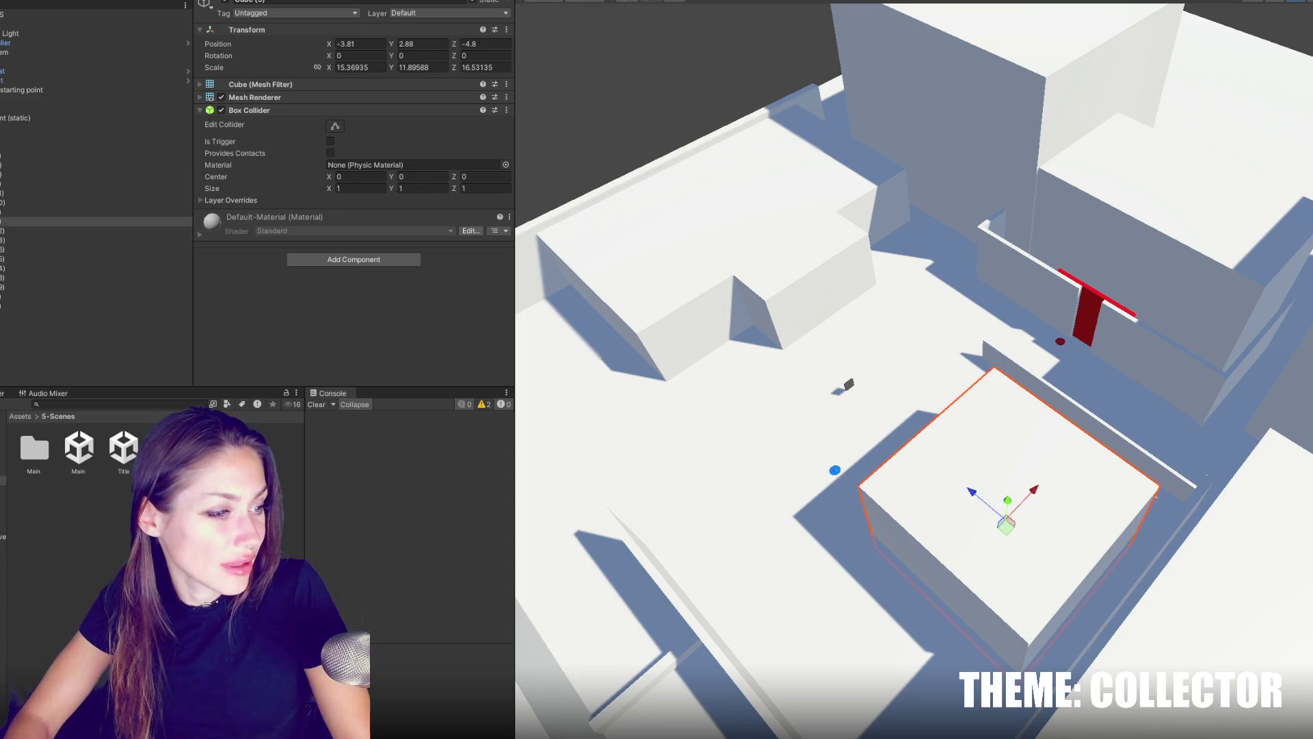
# Scale Cube (5) up uniformly to 17.14, 13.26, 18.43.
pyautogui.moveTo(706, 549); pyautogui.dragTo(987, 488)
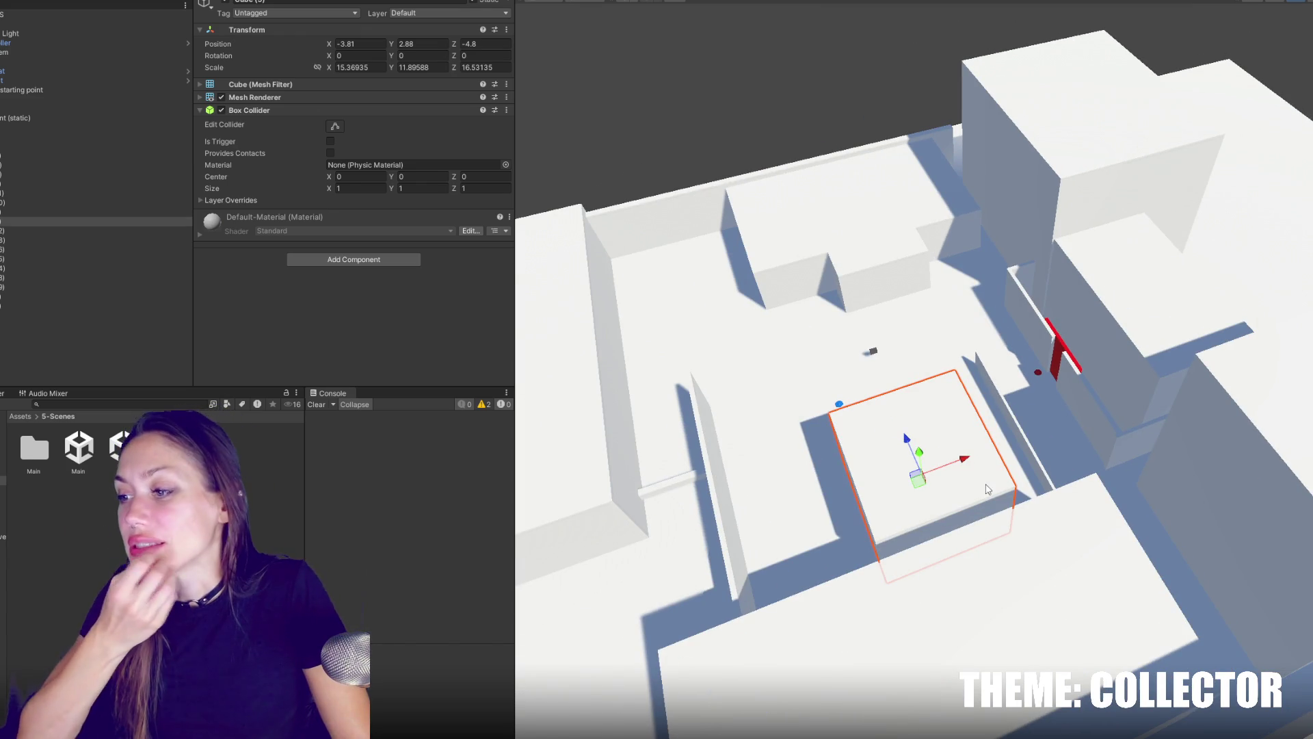
pyautogui.click(1288, 597)
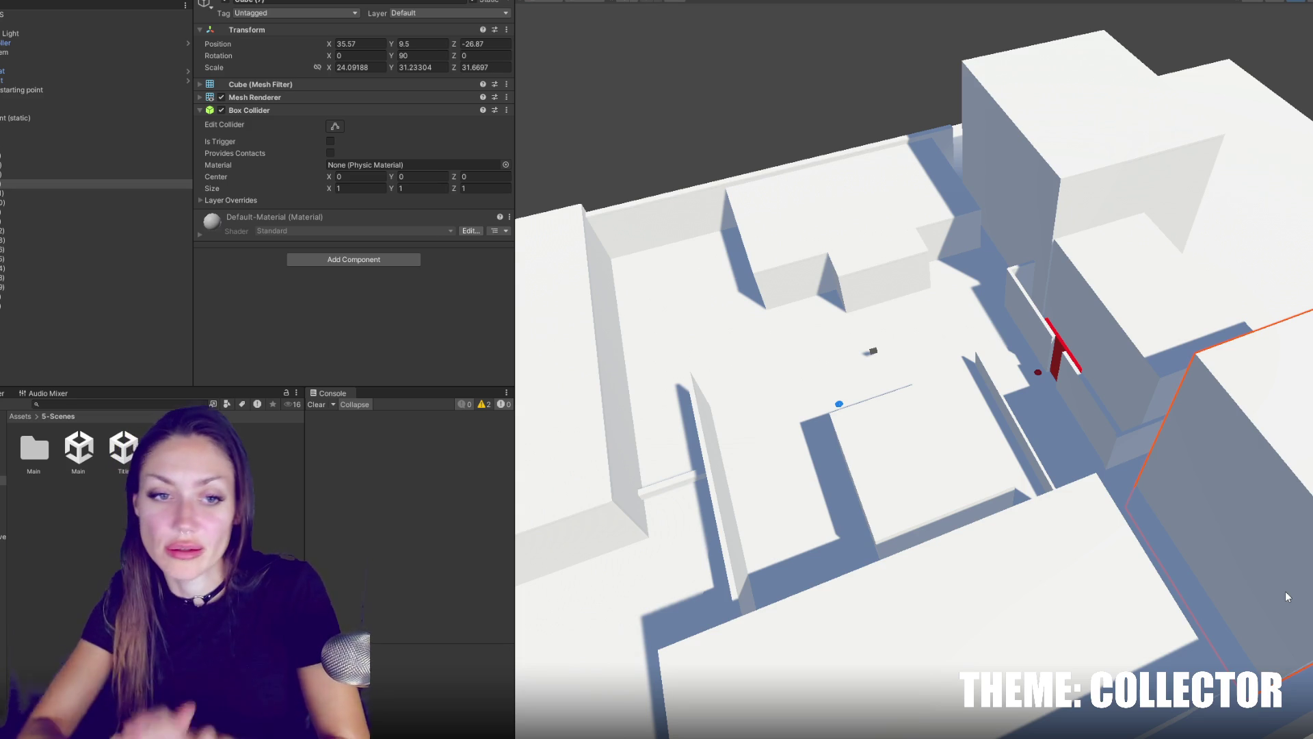
pyautogui.click(904, 433)
pyautogui.moveTo(905, 433); pyautogui.dragTo(1275, 501)
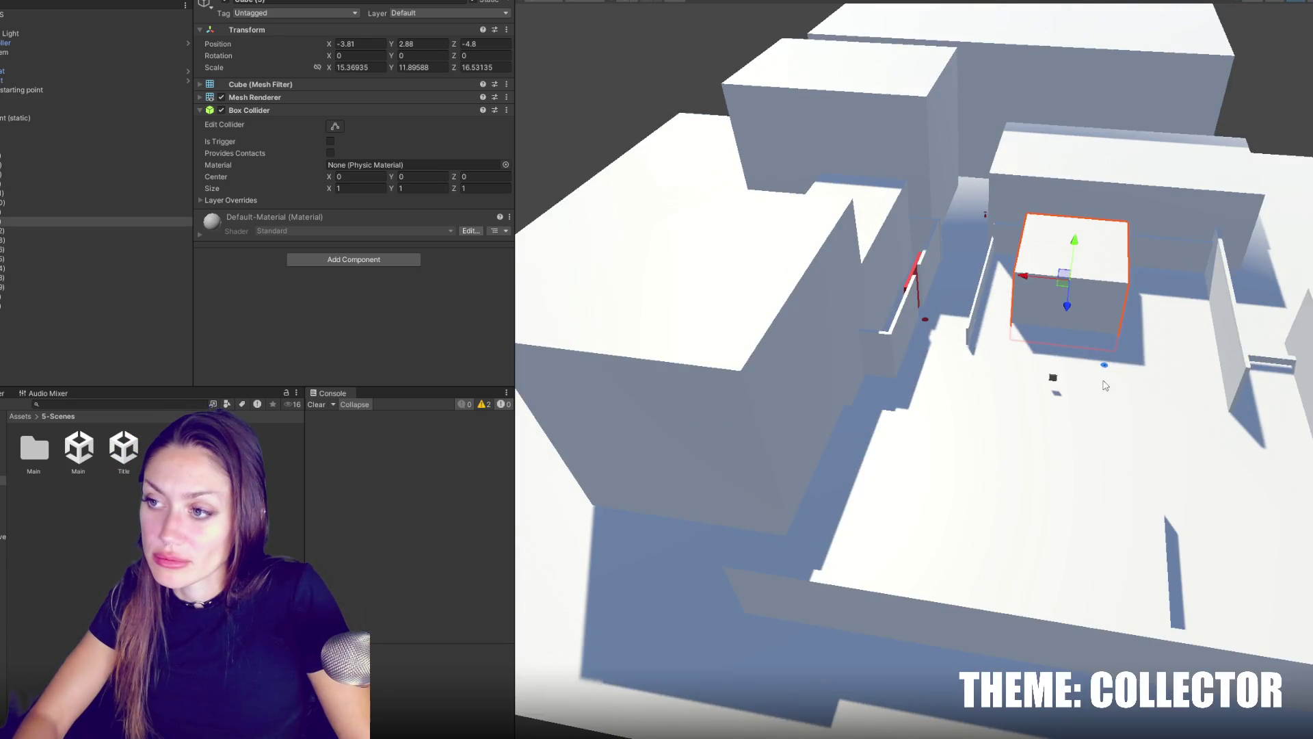
pyautogui.press('f')
pyautogui.moveTo(974, 389)
pyautogui.mouseDown()
pyautogui.moveTo(610, 344)
pyautogui.moveTo(599, 417)
pyautogui.mouseUp()
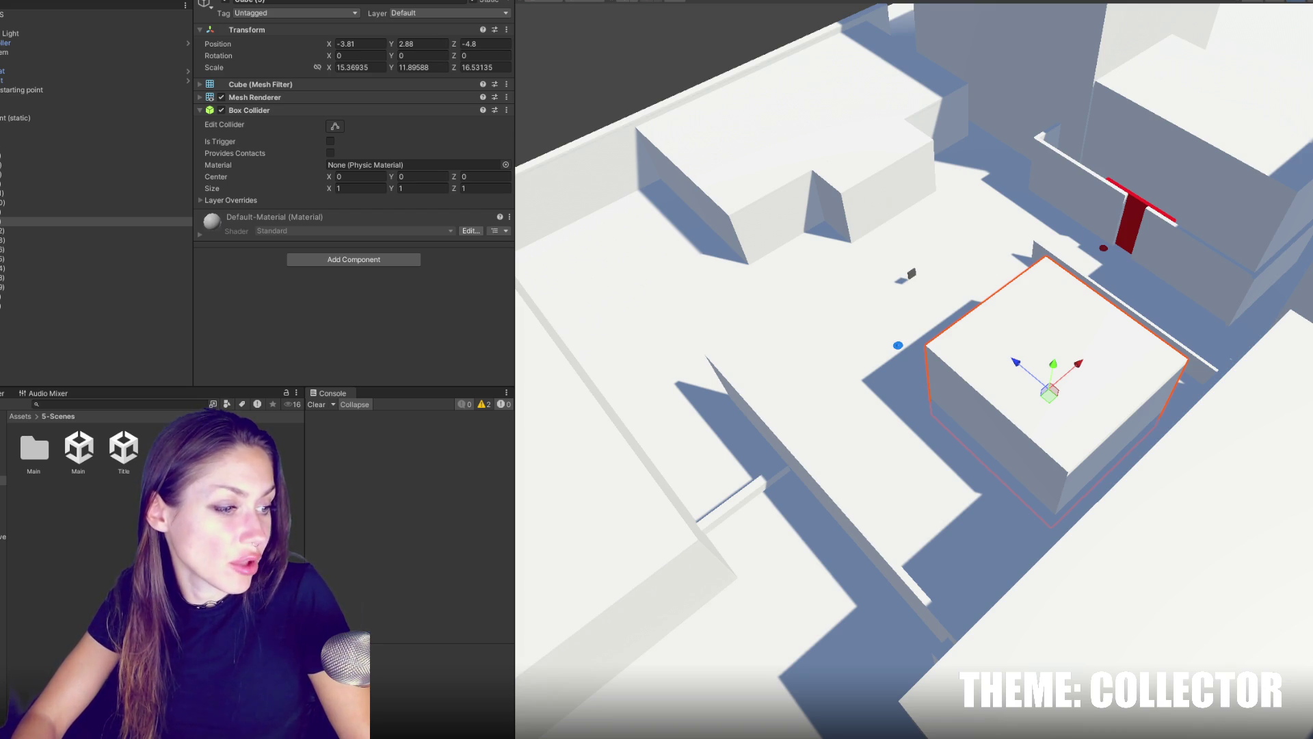
pyautogui.moveTo(914, 369); pyautogui.dragTo(807, 383)
pyautogui.press('r')
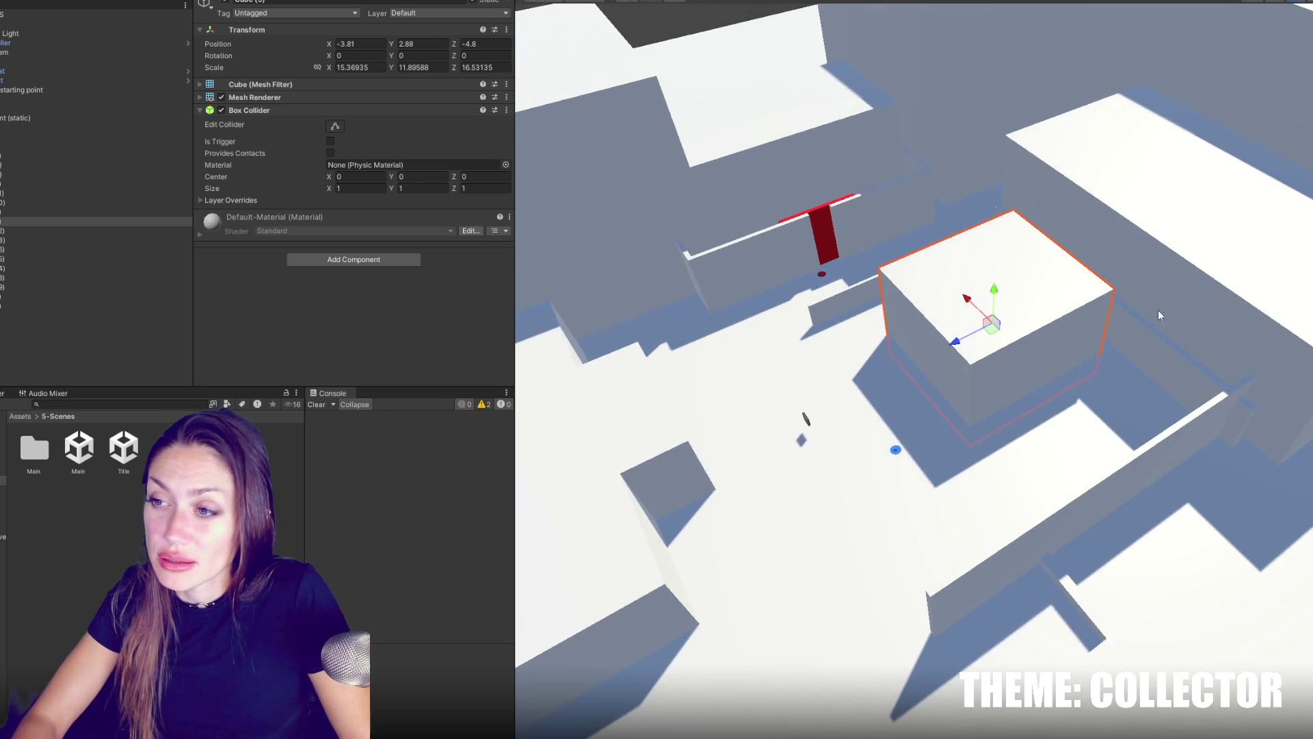
pyautogui.press('f')
pyautogui.moveTo(921, 340); pyautogui.dragTo(939, 353)
pyautogui.press('w')
pyautogui.moveTo(1119, 324); pyautogui.dragTo(899, 306)
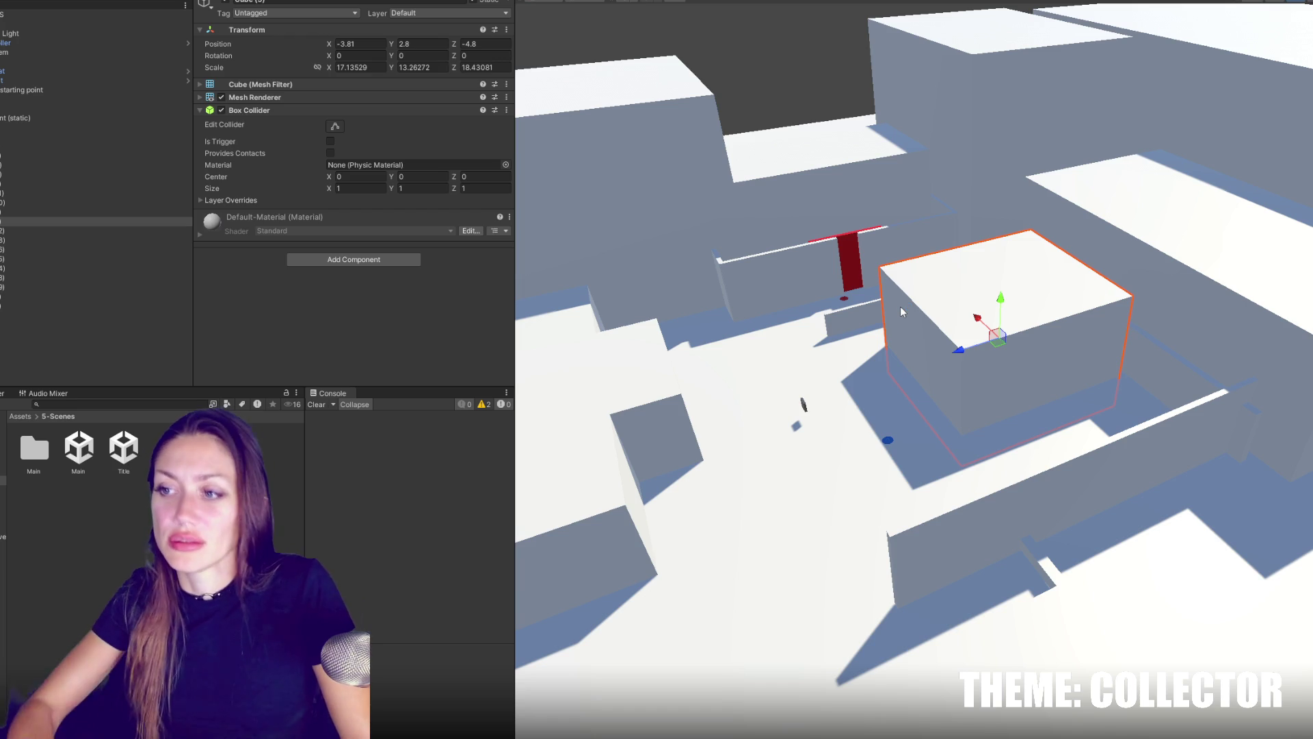
# Make the cube a huge tower and push it far out along X to the level's edge.
pyautogui.press('r')
pyautogui.moveTo(1000, 301); pyautogui.dragTo(999, 207)
pyautogui.moveTo(1010, 289); pyautogui.dragTo(1011, 284)
pyautogui.press('w')
pyautogui.moveTo(914, 320)
pyautogui.mouseDown()
pyautogui.moveTo(905, 324)
pyautogui.moveTo(1303, 298)
pyautogui.moveTo(1102, 290)
pyautogui.moveTo(1093, 249)
pyautogui.moveTo(1165, 278)
pyautogui.moveTo(931, 205)
pyautogui.moveTo(925, 178)
pyautogui.moveTo(962, 162)
pyautogui.mouseUp()
pyautogui.press('f')
pyautogui.press('r')
pyautogui.press('w')
pyautogui.moveTo(848, 194)
pyautogui.mouseDown()
pyautogui.moveTo(976, 166)
pyautogui.moveTo(963, 98)
pyautogui.moveTo(902, 84)
pyautogui.moveTo(1028, 69)
pyautogui.moveTo(992, 69)
pyautogui.mouseUp()
pyautogui.scroll(-3, 992, 69)
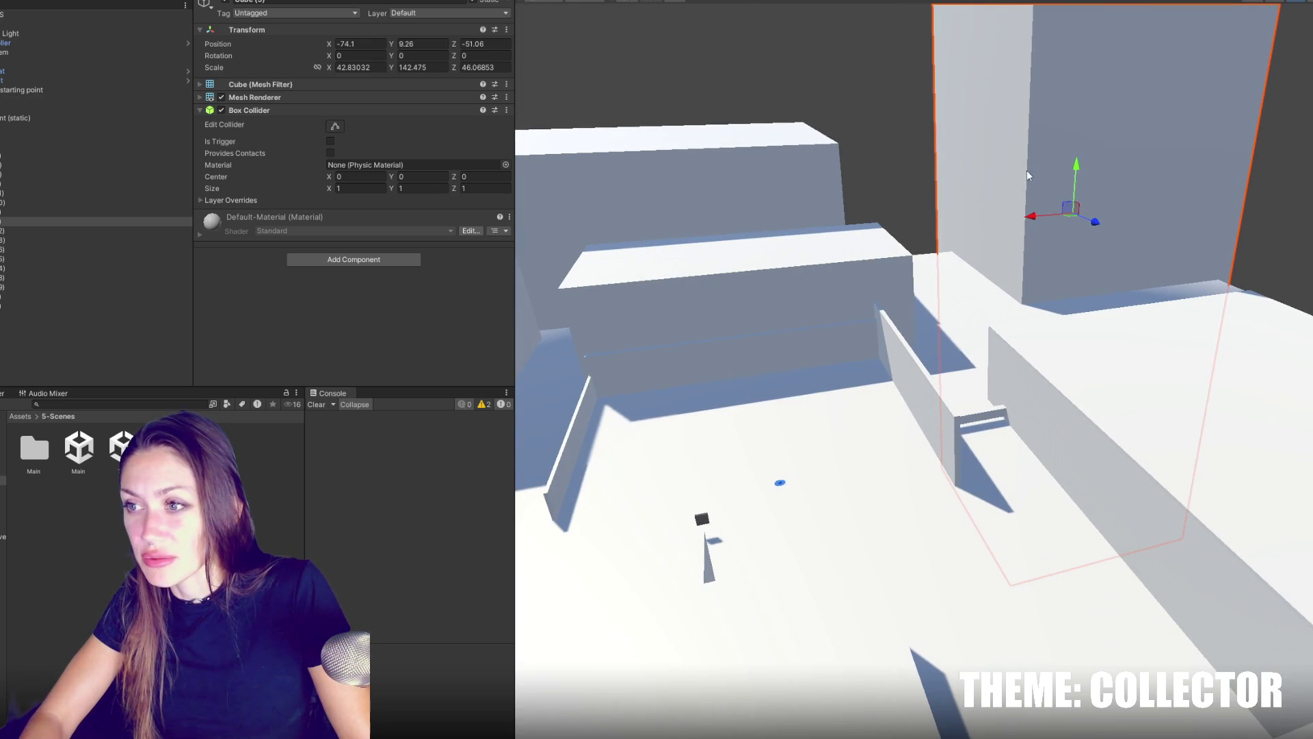
# Duplicate the tower, slide the copy back toward the level, then delete the copy.
pyautogui.hotkey('ctrl', 'd')
pyautogui.moveTo(1030, 216)
pyautogui.mouseDown()
pyautogui.moveTo(686, 248)
pyautogui.moveTo(741, 255)
pyautogui.moveTo(766, 302)
pyautogui.moveTo(758, 197)
pyautogui.moveTo(740, 165)
pyautogui.moveTo(843, 331)
pyautogui.moveTo(671, 340)
pyautogui.moveTo(695, 335)
pyautogui.moveTo(684, 338)
pyautogui.mouseUp()
pyautogui.press('r')
pyautogui.scroll(-5, 752, 308)
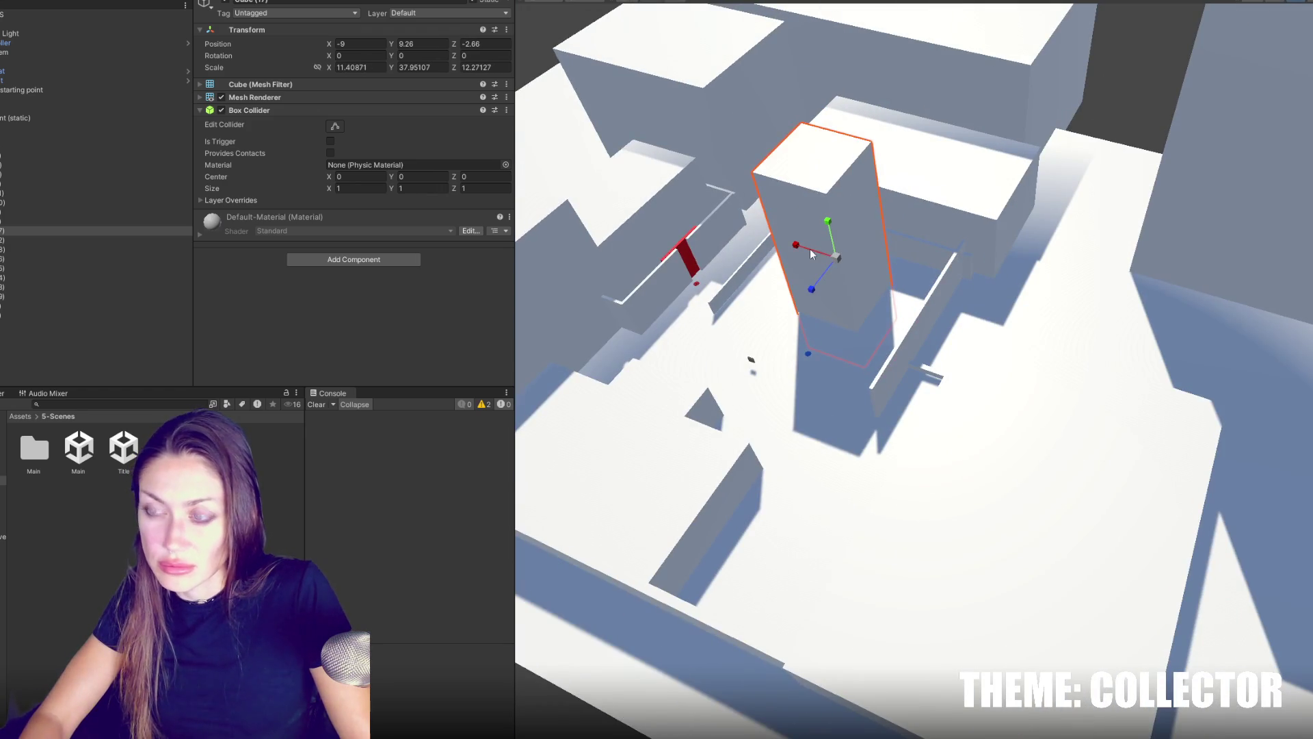
pyautogui.press('Delete')
pyautogui.scroll(5, 810, 248)
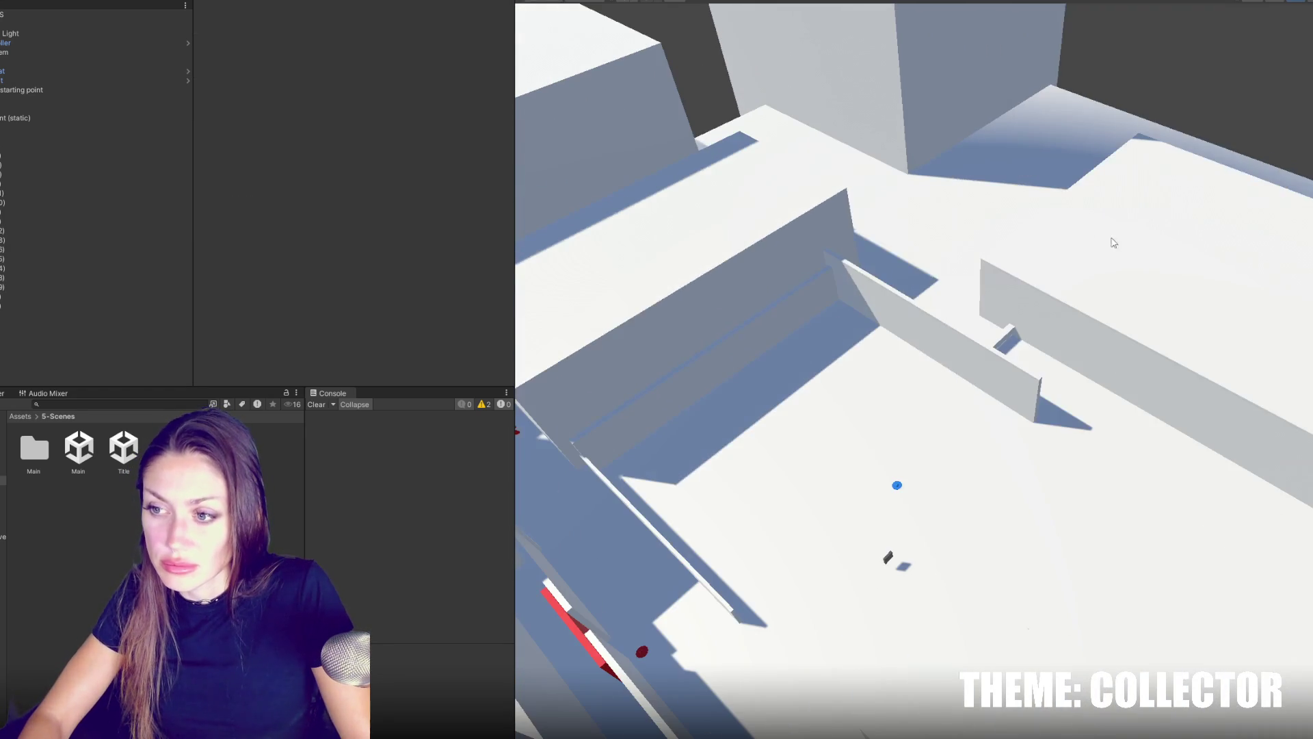
pyautogui.click(793, 383)
# Duplicate a wall, turn the copy 90° and slide it along Z.
pyautogui.hotkey('ctrl', 'd')
pyautogui.press('e')
pyautogui.moveTo(1022, 475)
pyautogui.mouseDown()
pyautogui.moveTo(957, 519)
pyautogui.moveTo(842, 543)
pyautogui.mouseUp()
pyautogui.press('w')
pyautogui.moveTo(1004, 493)
pyautogui.mouseDown()
pyautogui.moveTo(1141, 472)
pyautogui.moveTo(1071, 321)
pyautogui.mouseUp()
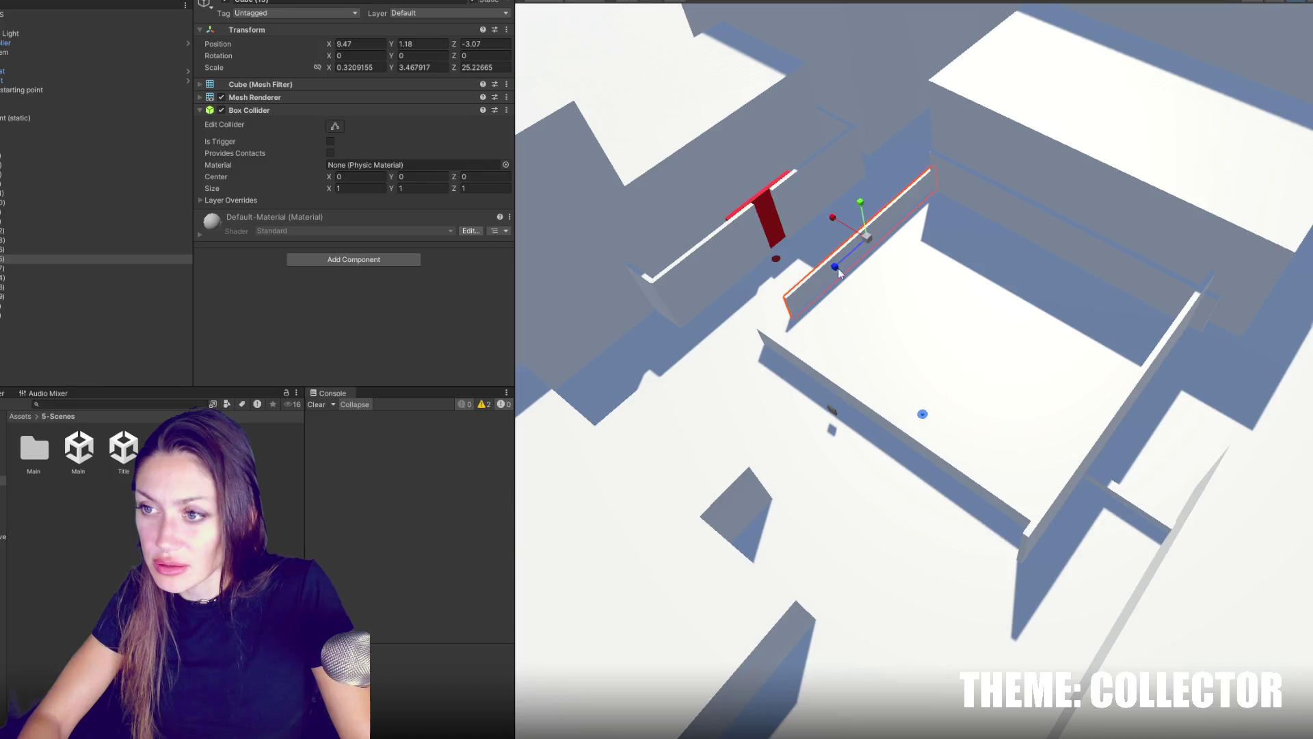
# Shorten the lower wall Cube (17) and duplicate it.
pyautogui.click(875, 419)
pyautogui.press('r')
pyautogui.moveTo(878, 417)
pyautogui.mouseDown()
pyautogui.moveTo(910, 373)
pyautogui.moveTo(897, 369)
pyautogui.moveTo(974, 423)
pyautogui.moveTo(794, 318)
pyautogui.mouseUp()
pyautogui.press('w')
pyautogui.hotkey('ctrl', 'd')
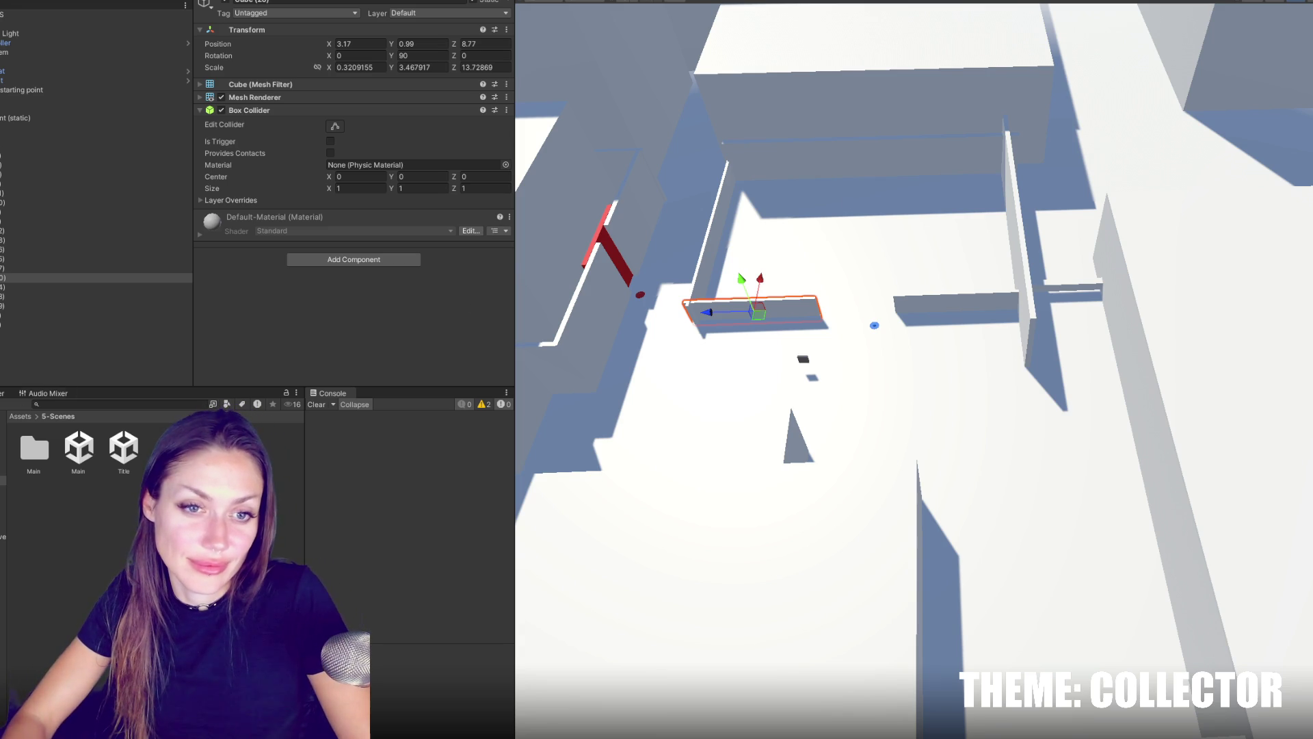
# Nudge the Blue Sunhat collectible along Z and delete the extra wall copy.
pyautogui.click(293, 484)
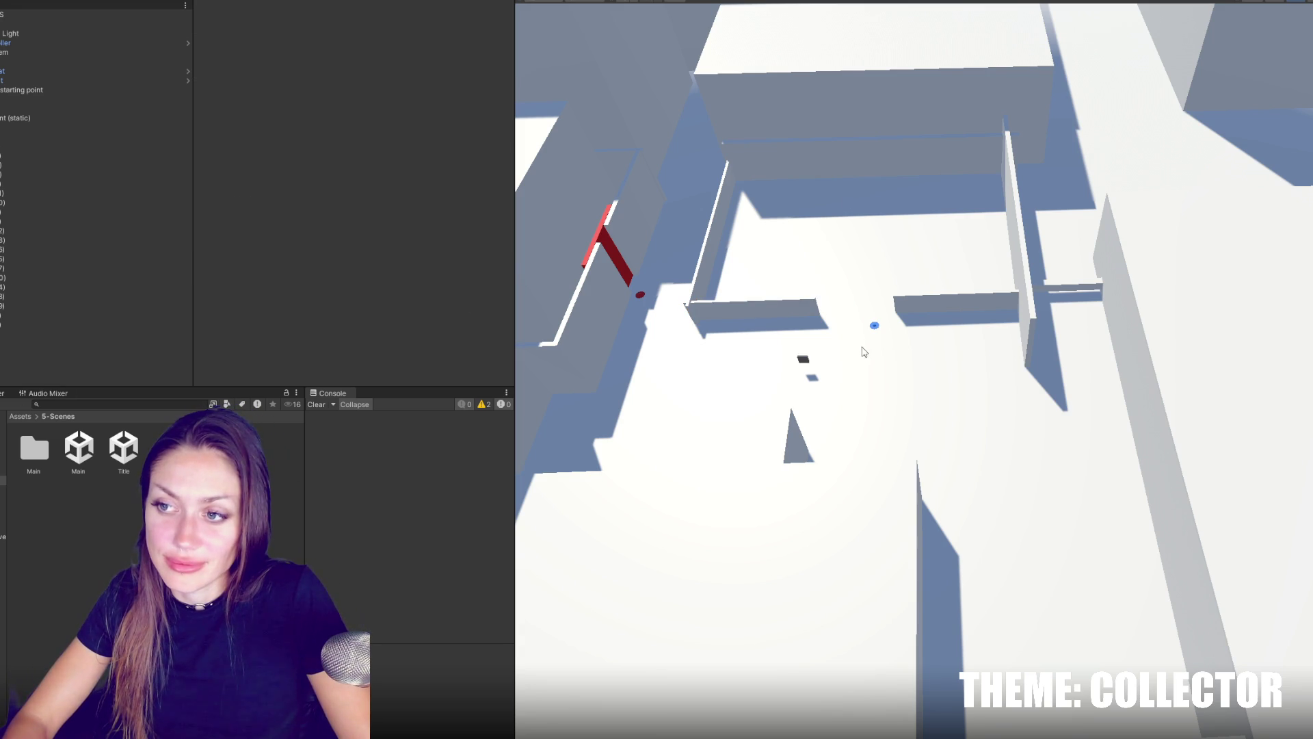
pyautogui.click(873, 329)
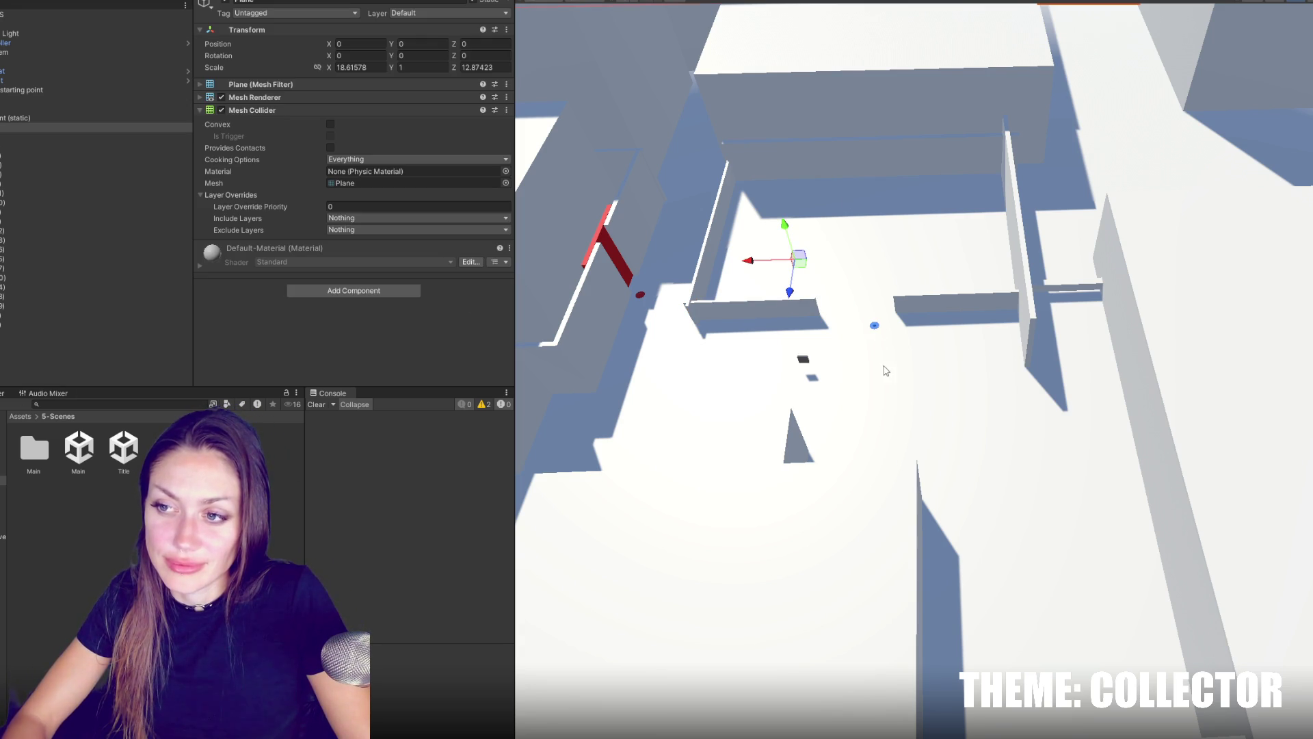
pyautogui.moveTo(873, 361)
pyautogui.mouseDown()
pyautogui.moveTo(876, 281)
pyautogui.moveTo(872, 404)
pyautogui.mouseUp()
pyautogui.click(953, 308)
pyautogui.press('Delete')
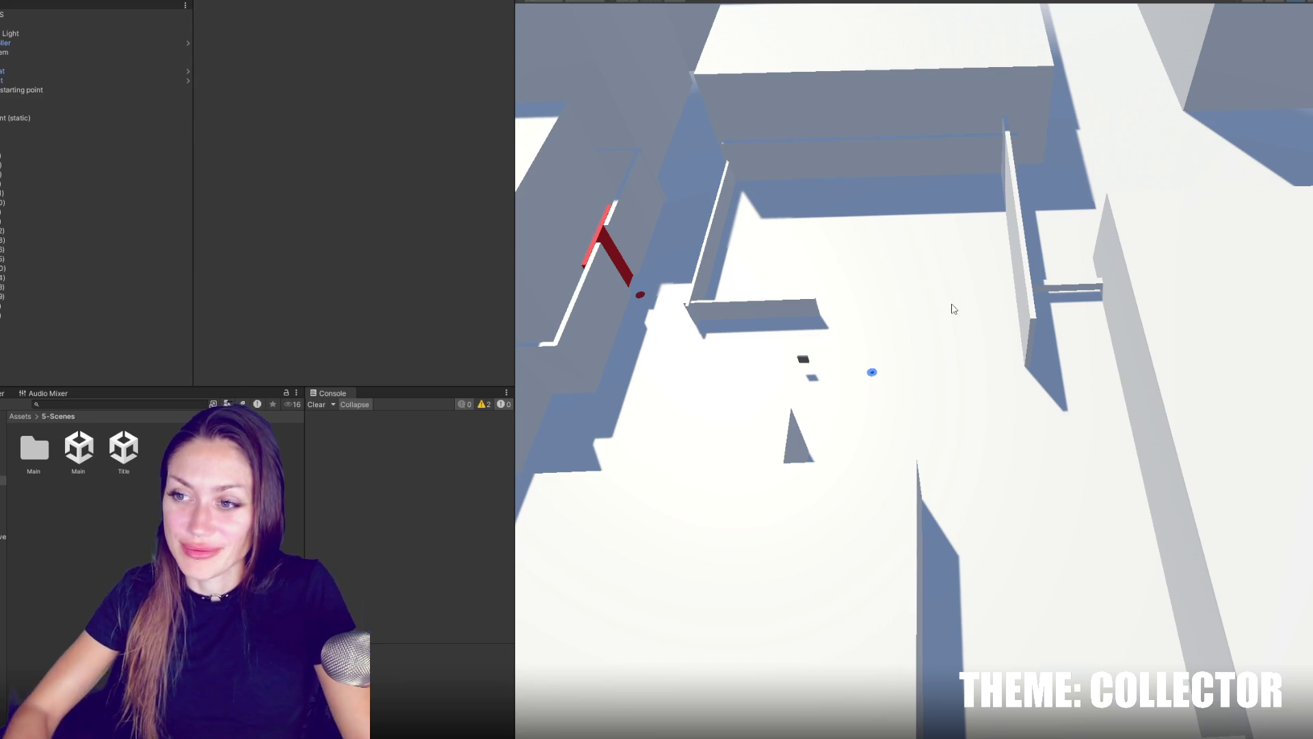
# Lengthen and reposition wall Cube (20), deepening it into a block.
pyautogui.click(698, 315)
pyautogui.moveTo(697, 315); pyautogui.dragTo(688, 316)
pyautogui.press('w')
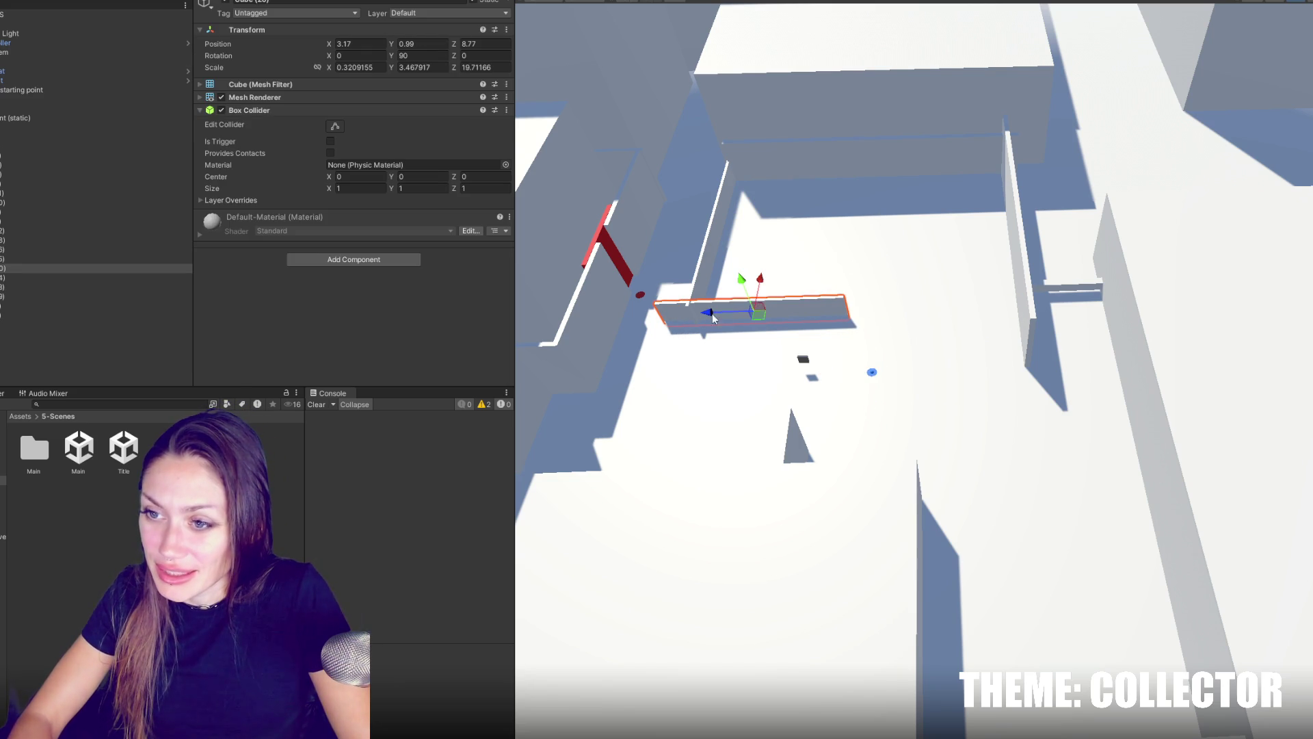
pyautogui.moveTo(755, 277)
pyautogui.mouseDown()
pyautogui.moveTo(773, 209)
pyautogui.moveTo(831, 205)
pyautogui.moveTo(972, 667)
pyautogui.mouseUp()
pyautogui.press('r')
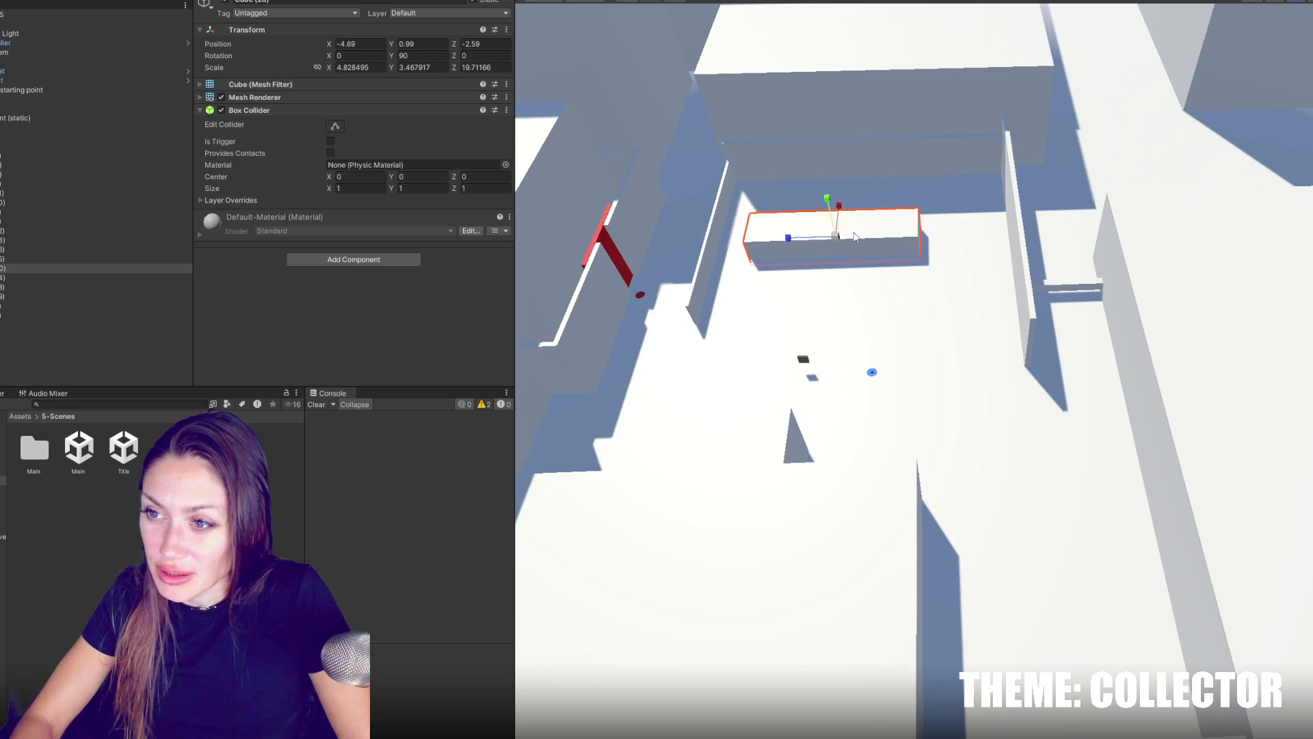
pyautogui.moveTo(839, 205); pyautogui.dragTo(848, 140)
pyautogui.press('w')
# Raise and enlarge the block to scale 18.15, 8.06, 21.28 at -3.04, 2.28, -3.08.
pyautogui.moveTo(831, 205); pyautogui.dragTo(821, 174)
pyautogui.press('r')
pyautogui.moveTo(833, 227)
pyautogui.mouseDown()
pyautogui.moveTo(841, 194)
pyautogui.moveTo(841, 206)
pyautogui.mouseUp()
pyautogui.press('w')
pyautogui.press('f')
pyautogui.moveTo(818, 422); pyautogui.dragTo(841, 419)
pyautogui.scroll(-5, 802, 329)
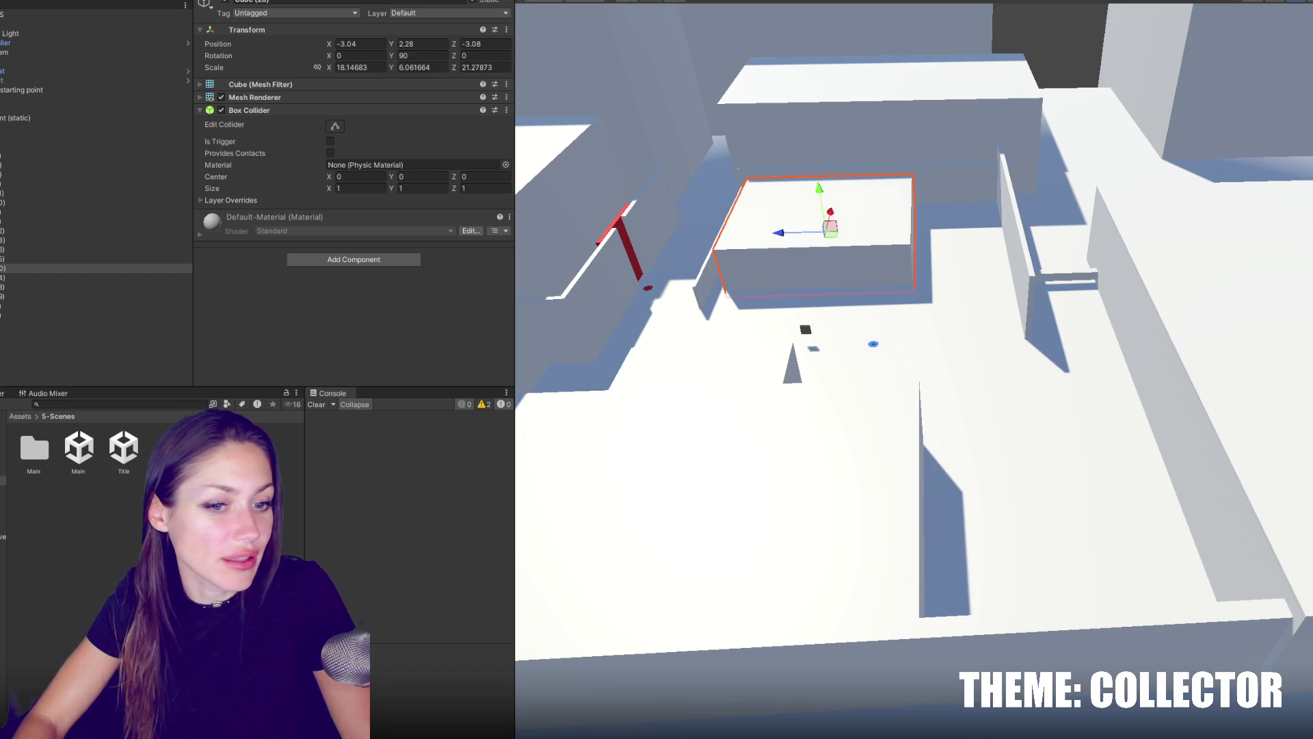
# Frame the red door Door01 and orbit to an overhead view of the walls.
pyautogui.press('Escape')
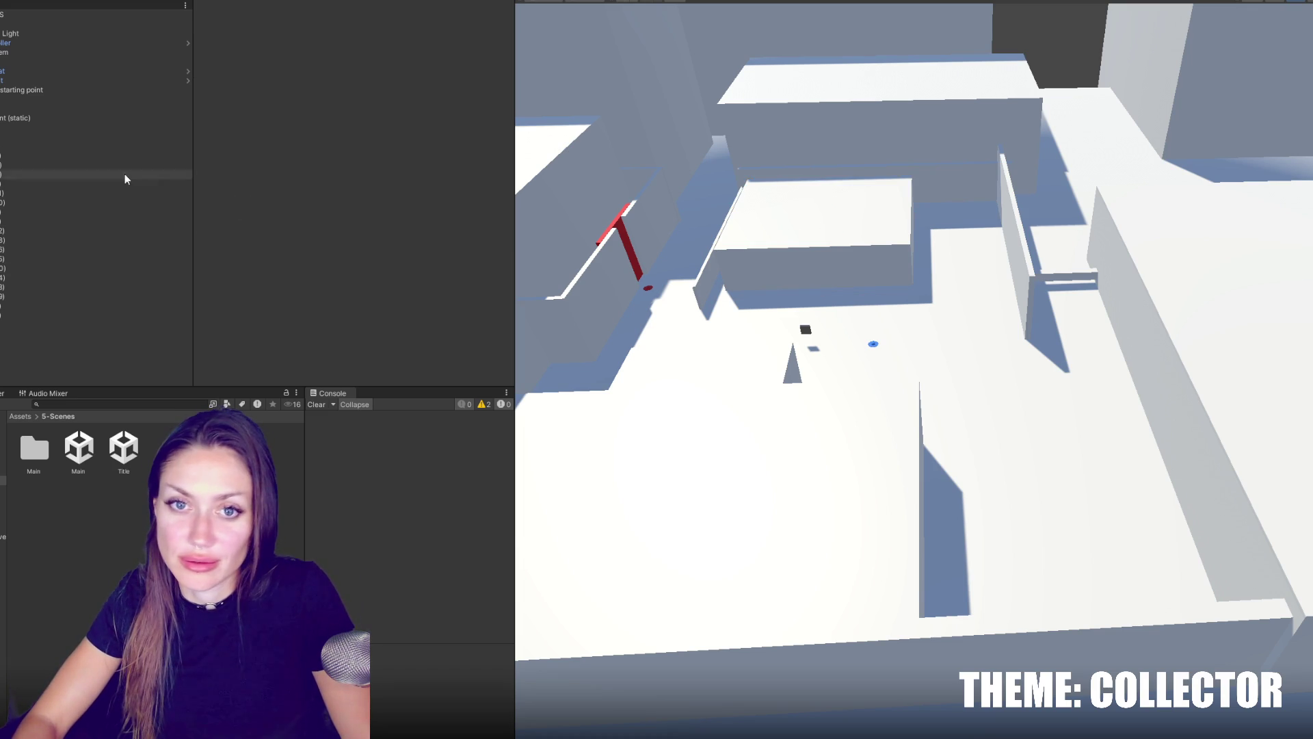
pyautogui.click(41, 109)
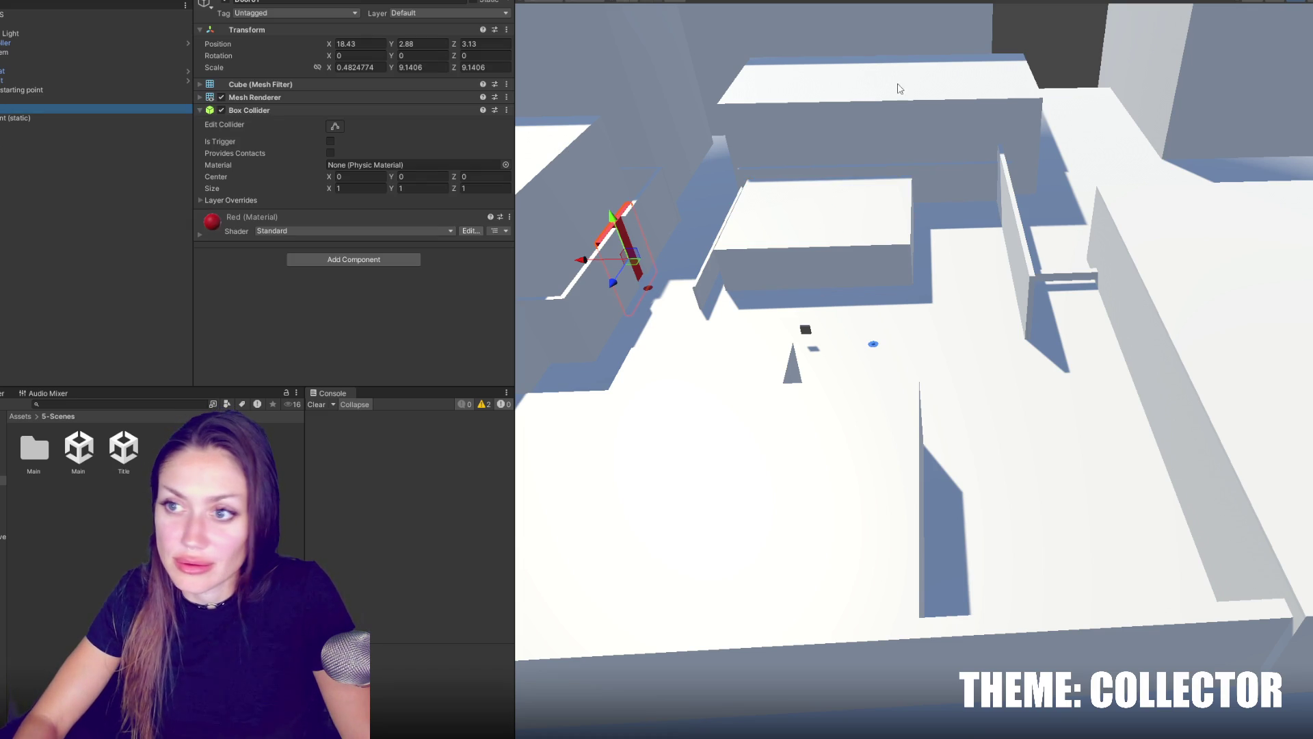
pyautogui.press('f')
pyautogui.moveTo(652, 167)
pyautogui.mouseDown()
pyautogui.moveTo(938, 262)
pyautogui.moveTo(643, 322)
pyautogui.mouseUp()
pyautogui.click(643, 318)
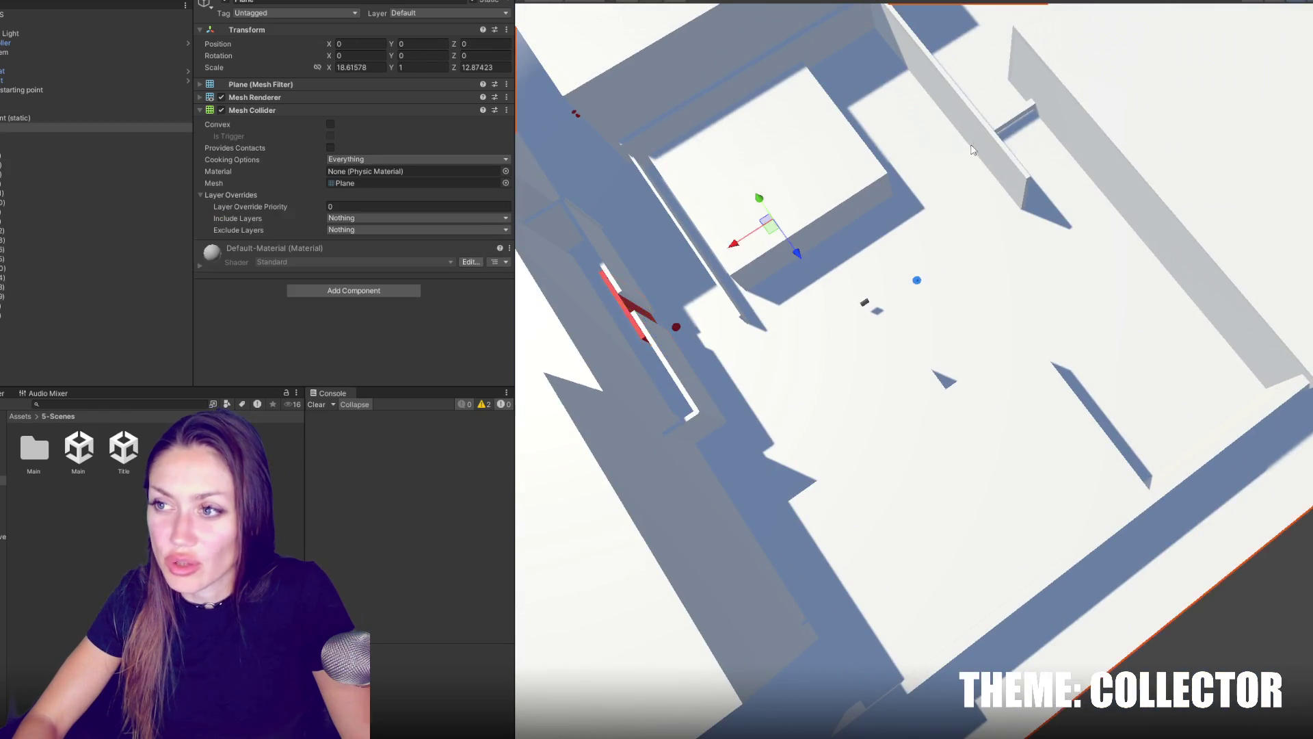
pyautogui.click(883, 171)
pyautogui.moveTo(883, 171); pyautogui.dragTo(842, 296)
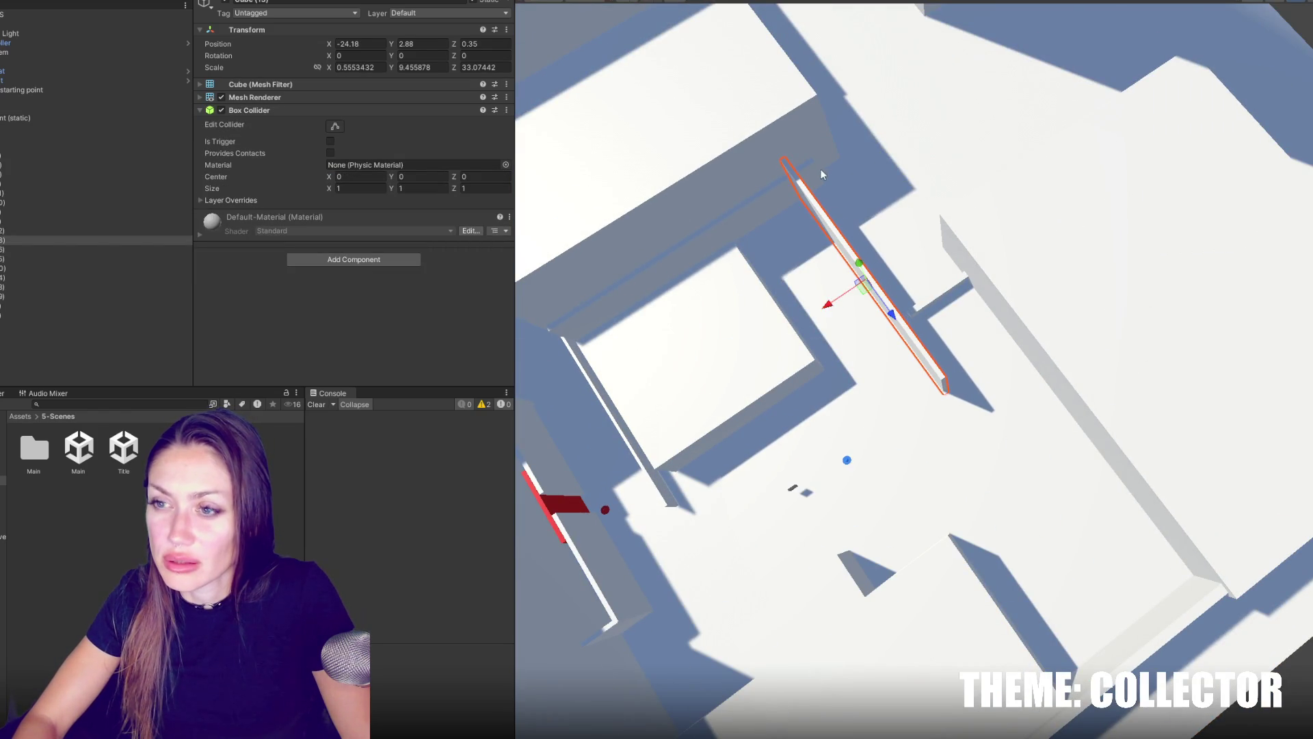
# Shorten the long wall Cube (14) slightly.
pyautogui.click(823, 166)
pyautogui.press('f')
pyautogui.moveTo(916, 241)
pyautogui.mouseDown()
pyautogui.moveTo(901, 240)
pyautogui.moveTo(962, 125)
pyautogui.mouseUp()
pyautogui.press('w')
pyautogui.press('f')
pyautogui.press('r')
pyautogui.moveTo(1012, 367); pyautogui.dragTo(1014, 364)
# Shift the big block along Z to -10.26, 3.71, -30.23 and slide wall Cube (11) sideways.
pyautogui.click(1071, 490)
pyautogui.click(798, 353)
pyautogui.press('w')
pyautogui.moveTo(788, 285)
pyautogui.mouseDown()
pyautogui.moveTo(763, 284)
pyautogui.moveTo(880, 331)
pyautogui.moveTo(718, 376)
pyautogui.moveTo(1088, 430)
pyautogui.moveTo(967, 331)
pyautogui.moveTo(742, 448)
pyautogui.mouseUp()
pyautogui.click(742, 448)
pyautogui.moveTo(650, 429)
pyautogui.mouseDown()
pyautogui.moveTo(597, 417)
pyautogui.moveTo(957, 337)
pyautogui.moveTo(806, 454)
pyautogui.moveTo(800, 384)
pyautogui.moveTo(954, 249)
pyautogui.moveTo(1177, 324)
pyautogui.moveTo(958, 408)
pyautogui.moveTo(1039, 417)
pyautogui.mouseUp()
pyautogui.click(956, 338)
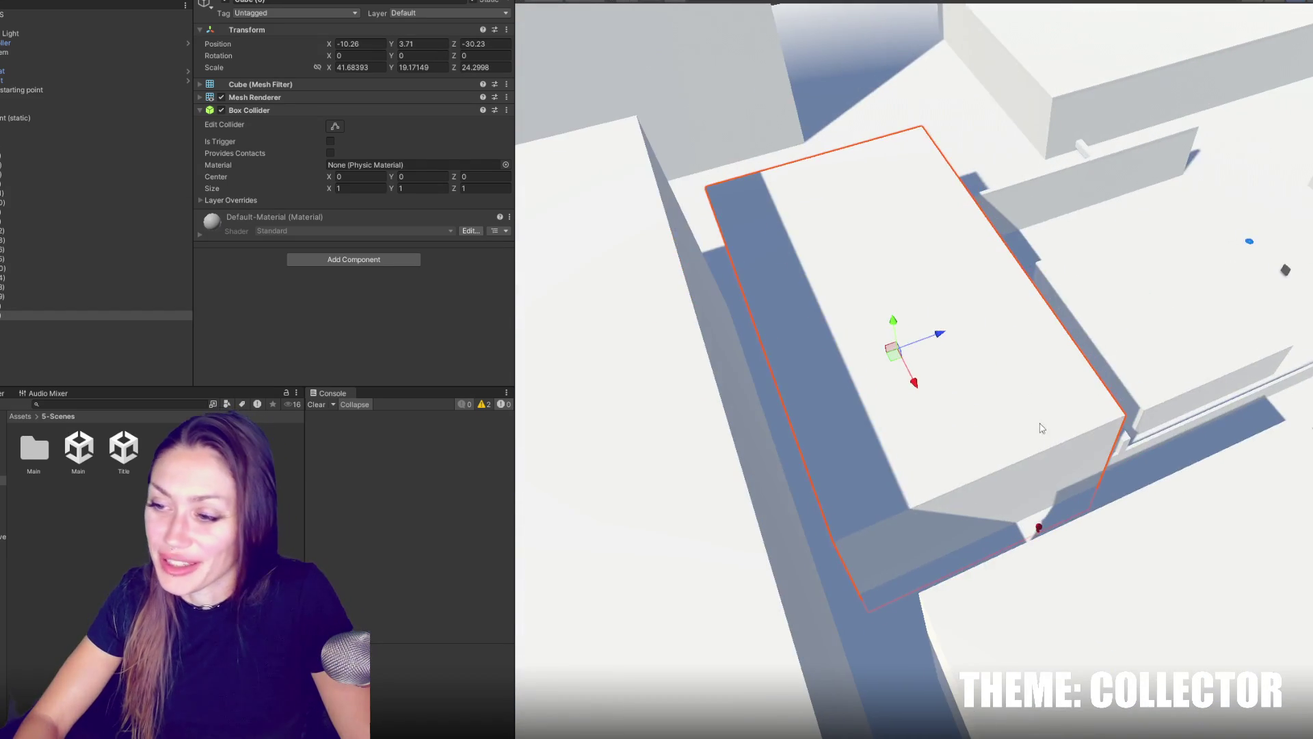
# Duplicate the thin wall Cube (15) and slide the copy into the gap between walls.
pyautogui.moveTo(996, 365)
pyautogui.mouseDown()
pyautogui.moveTo(944, 411)
pyautogui.moveTo(925, 464)
pyautogui.mouseUp()
pyautogui.click(924, 464)
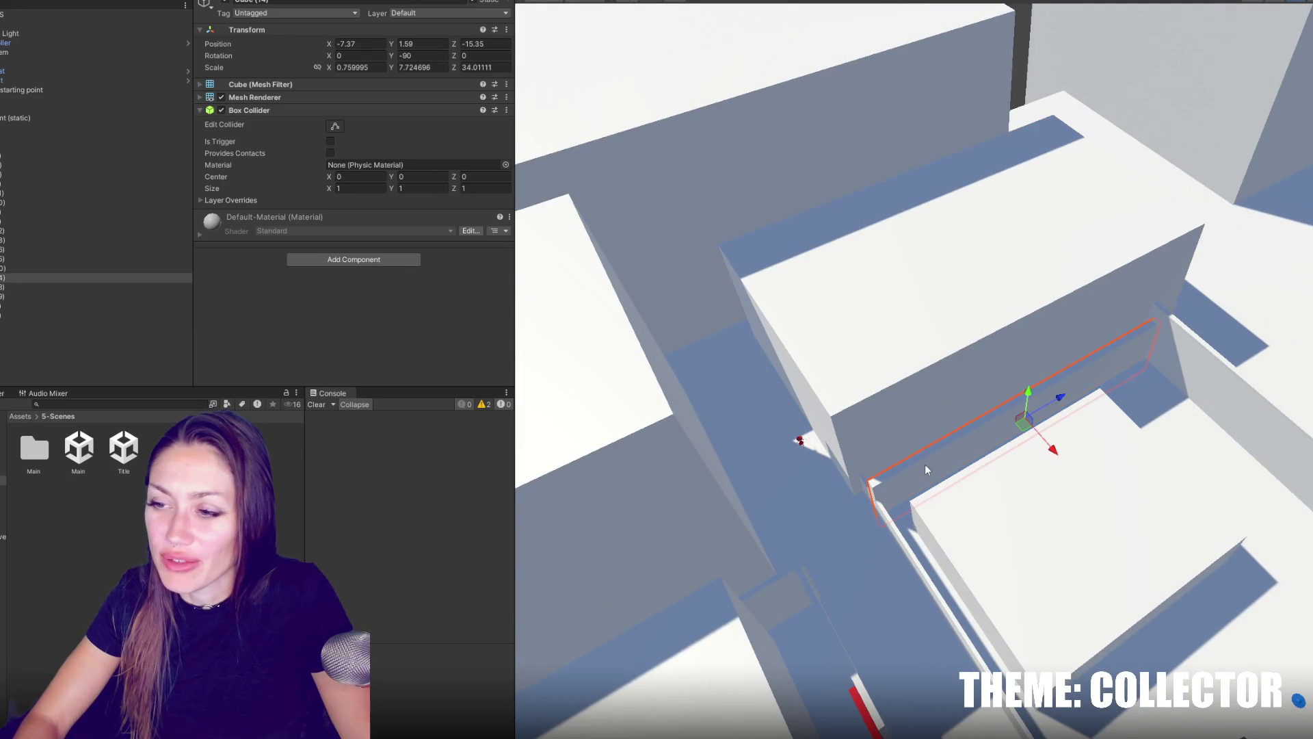
pyautogui.click(896, 540)
pyautogui.moveTo(926, 532)
pyautogui.mouseDown()
pyautogui.moveTo(910, 392)
pyautogui.moveTo(1020, 396)
pyautogui.moveTo(896, 369)
pyautogui.moveTo(814, 315)
pyautogui.moveTo(780, 328)
pyautogui.mouseUp()
pyautogui.press('r')
pyautogui.press('w')
pyautogui.hotkey('ctrl', 'd')
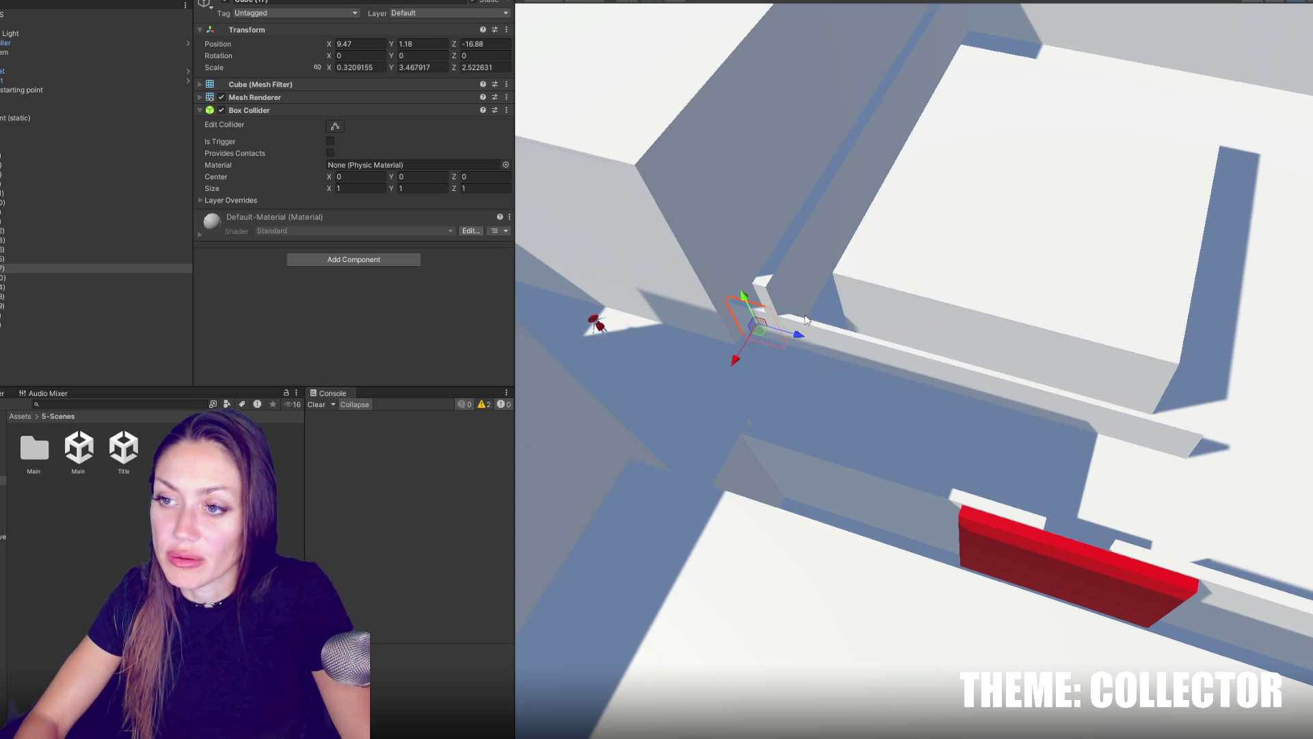
pyautogui.press('f')
pyautogui.moveTo(941, 237)
pyautogui.mouseDown()
pyautogui.moveTo(933, 380)
pyautogui.moveTo(841, 410)
pyautogui.mouseUp()
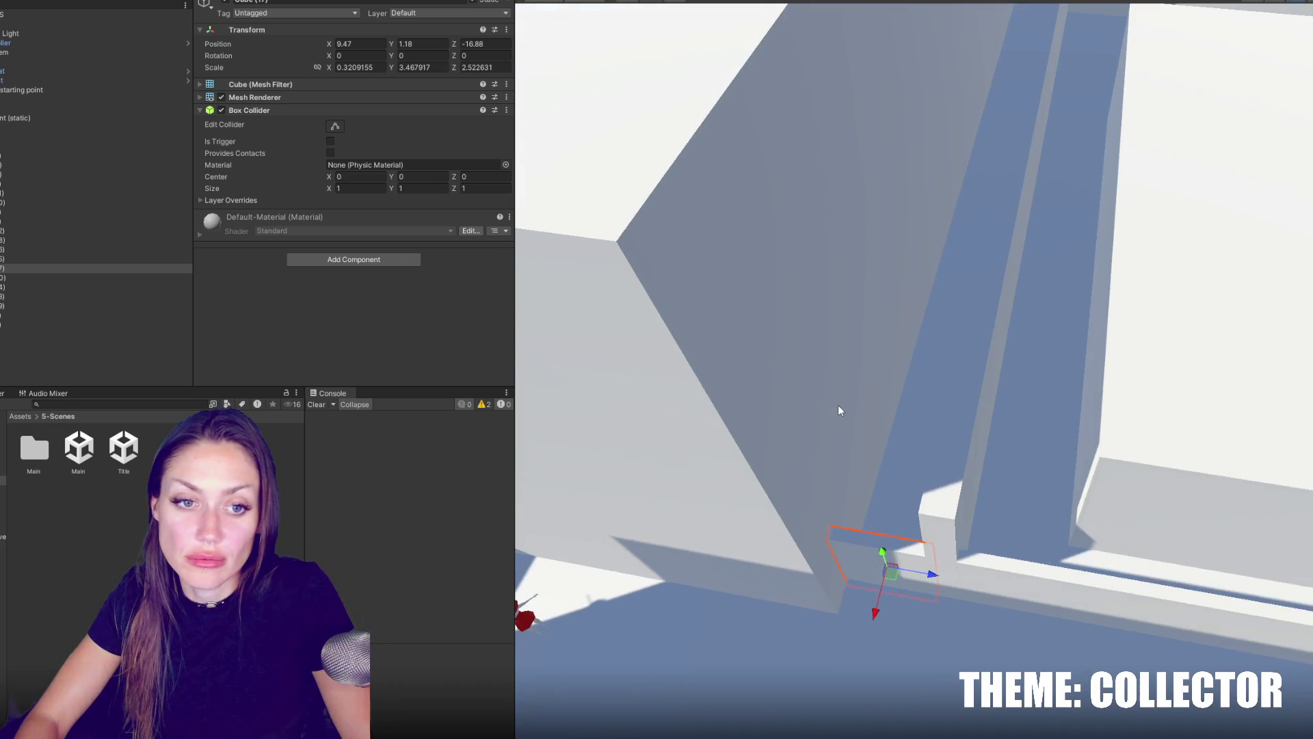
pyautogui.moveTo(873, 616)
pyautogui.mouseDown()
pyautogui.moveTo(971, 267)
pyautogui.moveTo(851, 253)
pyautogui.moveTo(948, 359)
pyautogui.moveTo(874, 350)
pyautogui.mouseUp()
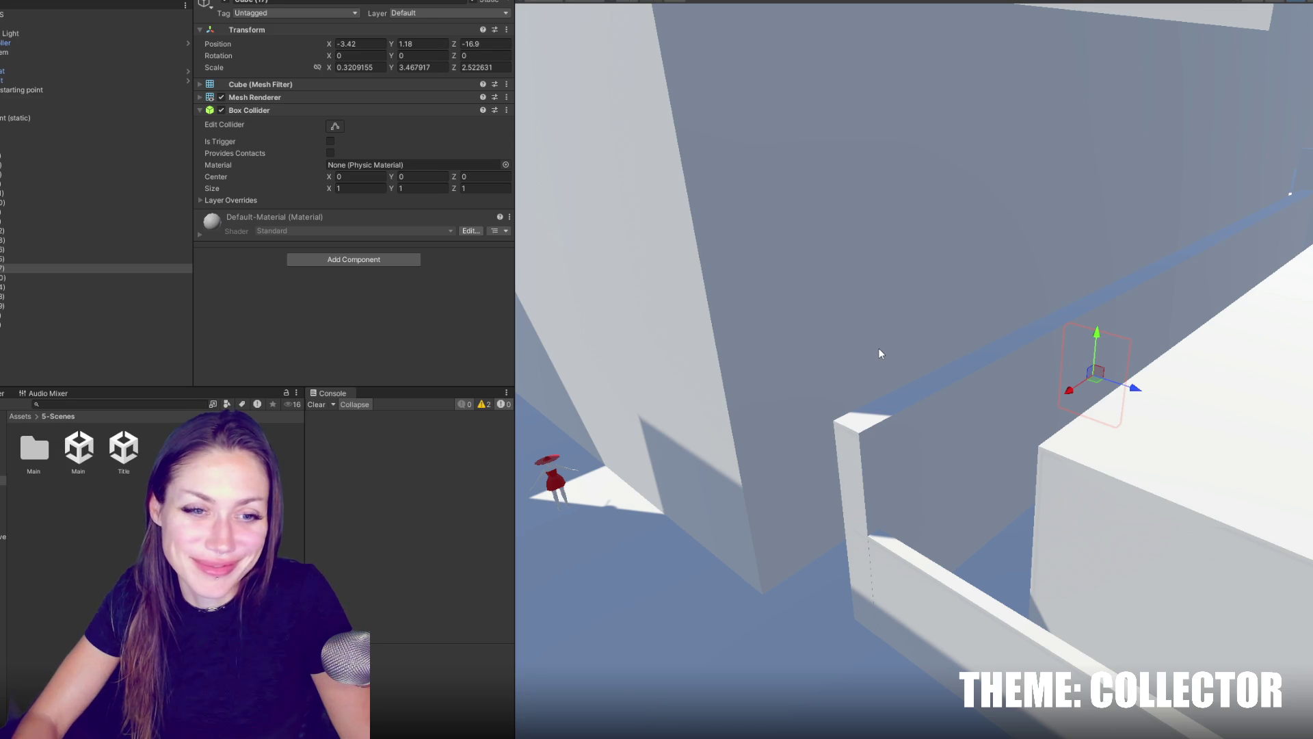
# Orbit around the level, inspecting the back wall, Cube (1) and the raised block.
pyautogui.click(819, 340)
pyautogui.moveTo(819, 339)
pyautogui.mouseDown()
pyautogui.moveTo(840, 408)
pyautogui.moveTo(1011, 448)
pyautogui.moveTo(782, 434)
pyautogui.moveTo(953, 331)
pyautogui.moveTo(1163, 370)
pyautogui.moveTo(1034, 359)
pyautogui.moveTo(1045, 266)
pyautogui.moveTo(1182, 326)
pyautogui.moveTo(578, 335)
pyautogui.moveTo(671, 264)
pyautogui.moveTo(839, 345)
pyautogui.mouseUp()
pyautogui.click(1183, 360)
pyautogui.click(1034, 359)
pyautogui.click(840, 321)
pyautogui.click(732, 143)
pyautogui.moveTo(732, 143)
pyautogui.mouseDown()
pyautogui.moveTo(1127, 490)
pyautogui.moveTo(777, 455)
pyautogui.mouseUp()
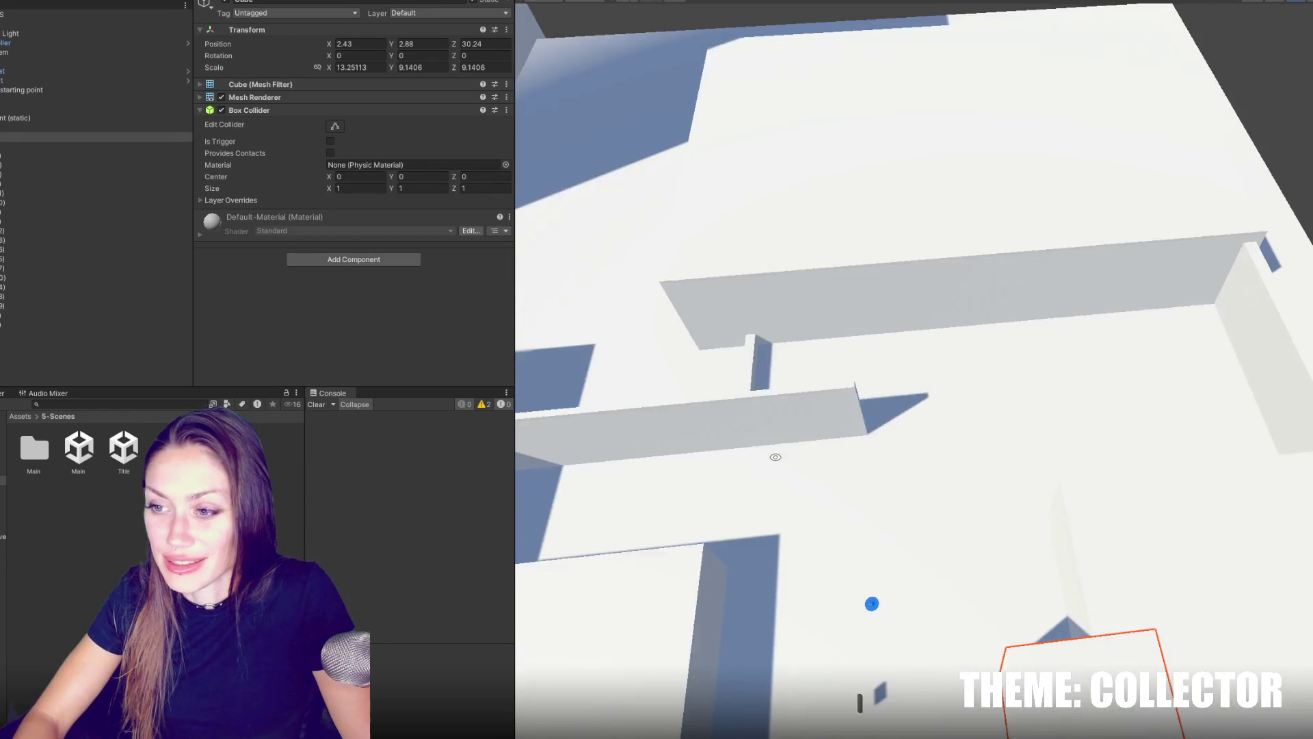
# Shorten the long thin wall Cube (15) and shift it along its length.
pyautogui.click(759, 395)
pyautogui.moveTo(759, 395)
pyautogui.mouseDown()
pyautogui.moveTo(835, 367)
pyautogui.moveTo(744, 395)
pyautogui.mouseUp()
pyautogui.press('r')
pyautogui.moveTo(957, 311); pyautogui.dragTo(745, 230)
pyautogui.press('w')
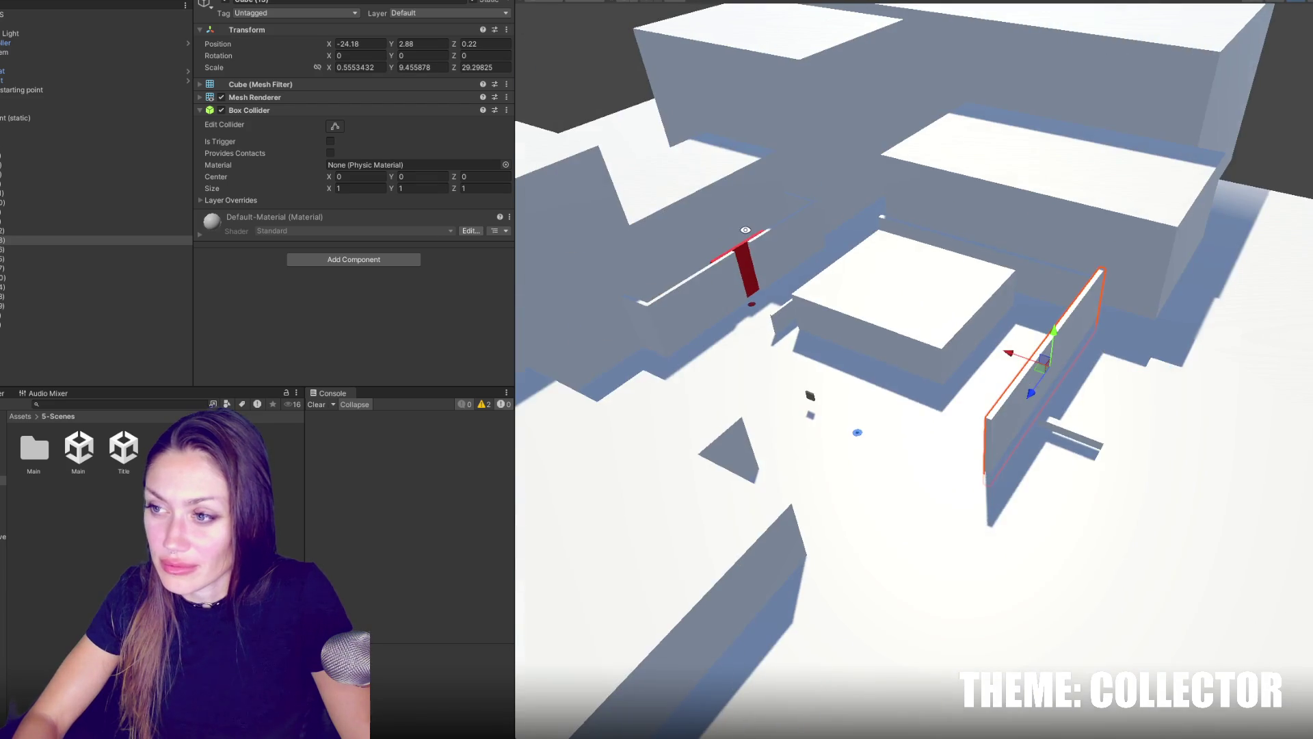
pyautogui.moveTo(1031, 394)
pyautogui.mouseDown()
pyautogui.moveTo(1048, 368)
pyautogui.moveTo(1072, 382)
pyautogui.moveTo(1061, 438)
pyautogui.mouseUp()
pyautogui.press('r')
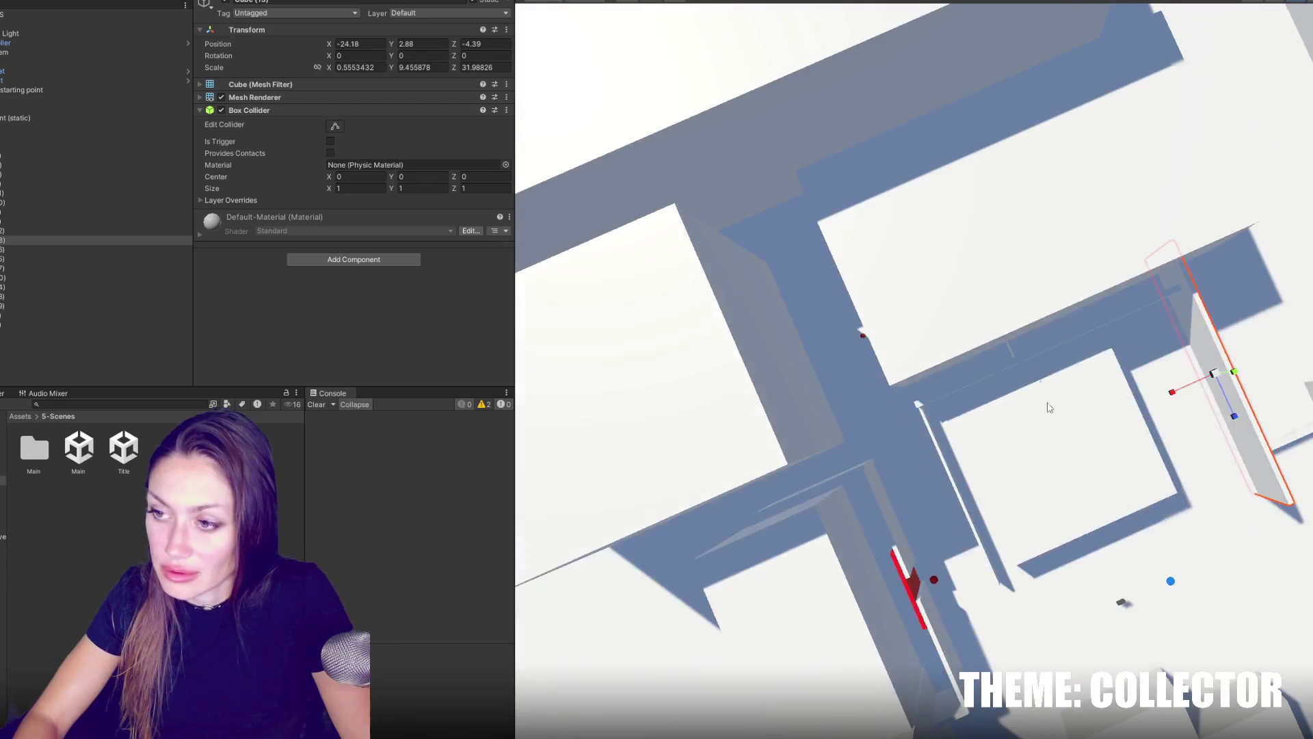
# Make the small cube Cube (17) much thinner and duplicate it as Cube (21).
pyautogui.click(1012, 353)
pyautogui.press('f')
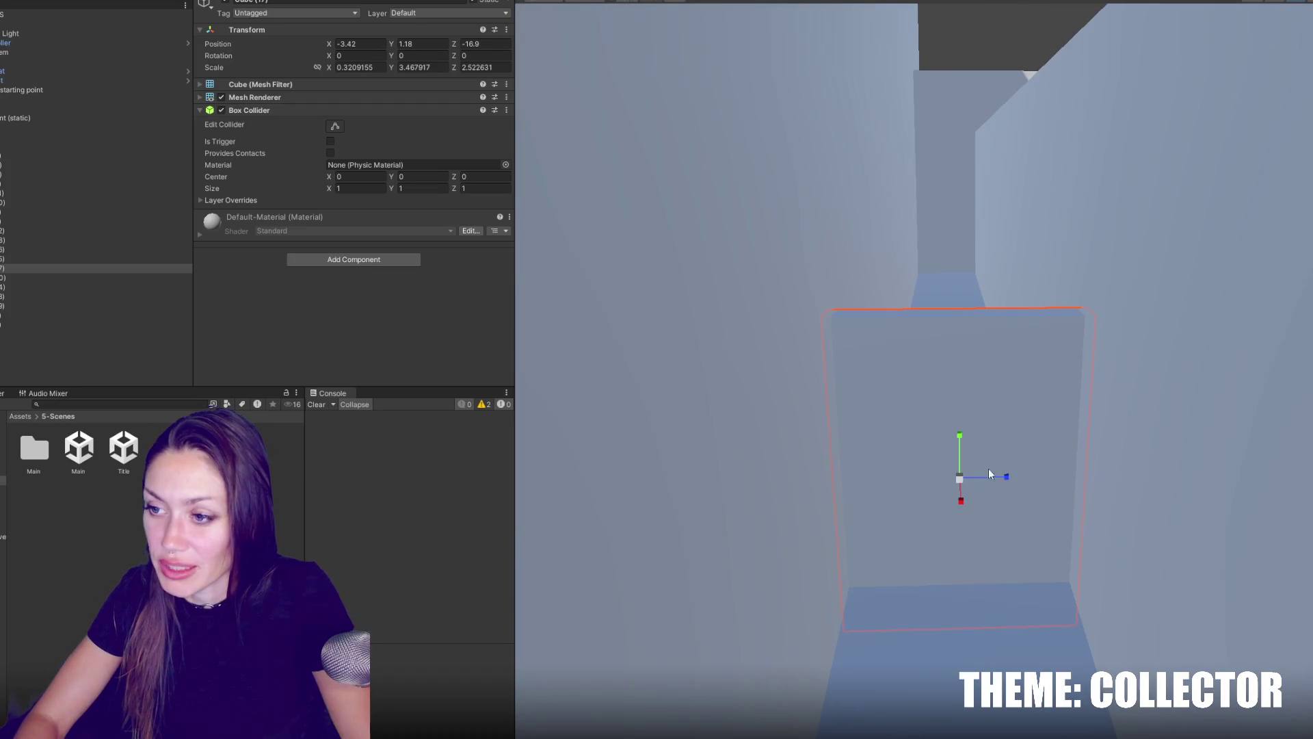
pyautogui.moveTo(992, 476)
pyautogui.mouseDown()
pyautogui.moveTo(974, 476)
pyautogui.moveTo(1093, 476)
pyautogui.moveTo(911, 463)
pyautogui.moveTo(1120, 453)
pyautogui.moveTo(1034, 542)
pyautogui.moveTo(765, 296)
pyautogui.moveTo(999, 493)
pyautogui.moveTo(818, 440)
pyautogui.moveTo(1002, 445)
pyautogui.moveTo(1144, 338)
pyautogui.mouseUp()
pyautogui.press('w')
pyautogui.hotkey('ctrl', 'd')
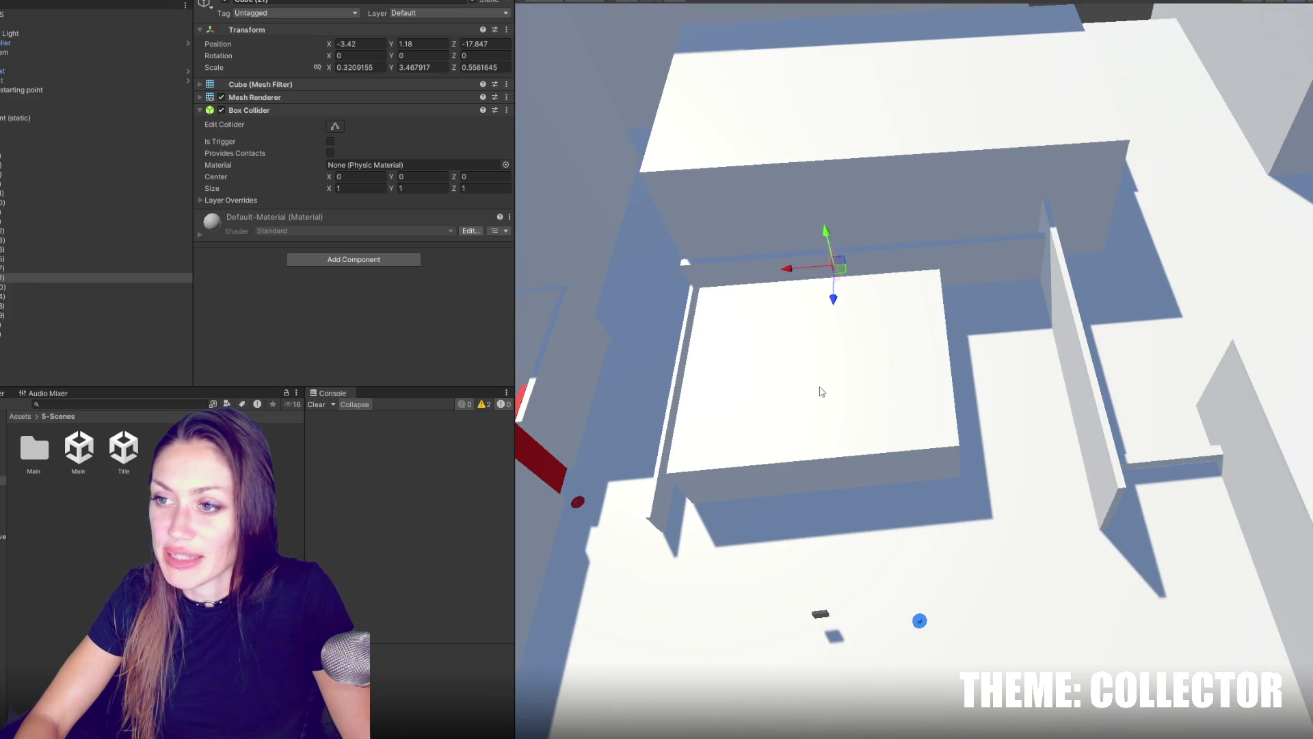
# Shorten the long wall Cube (14), then undo that change.
pyautogui.click(977, 235)
pyautogui.moveTo(919, 277); pyautogui.dragTo(906, 280)
pyautogui.press('w')
pyautogui.hotkey('ctrl', 'z')
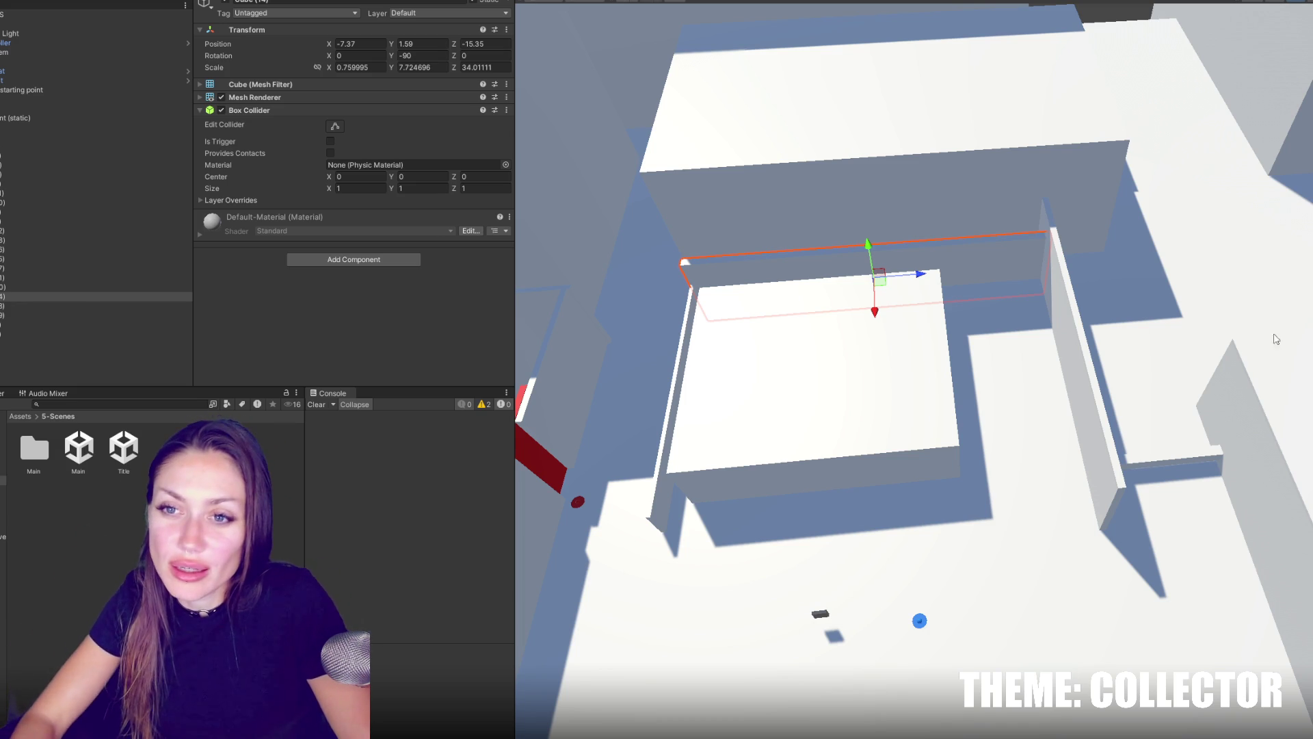
# From a near top-down view, stretch the long top wall of the level along Z.
pyautogui.click(46, 108)
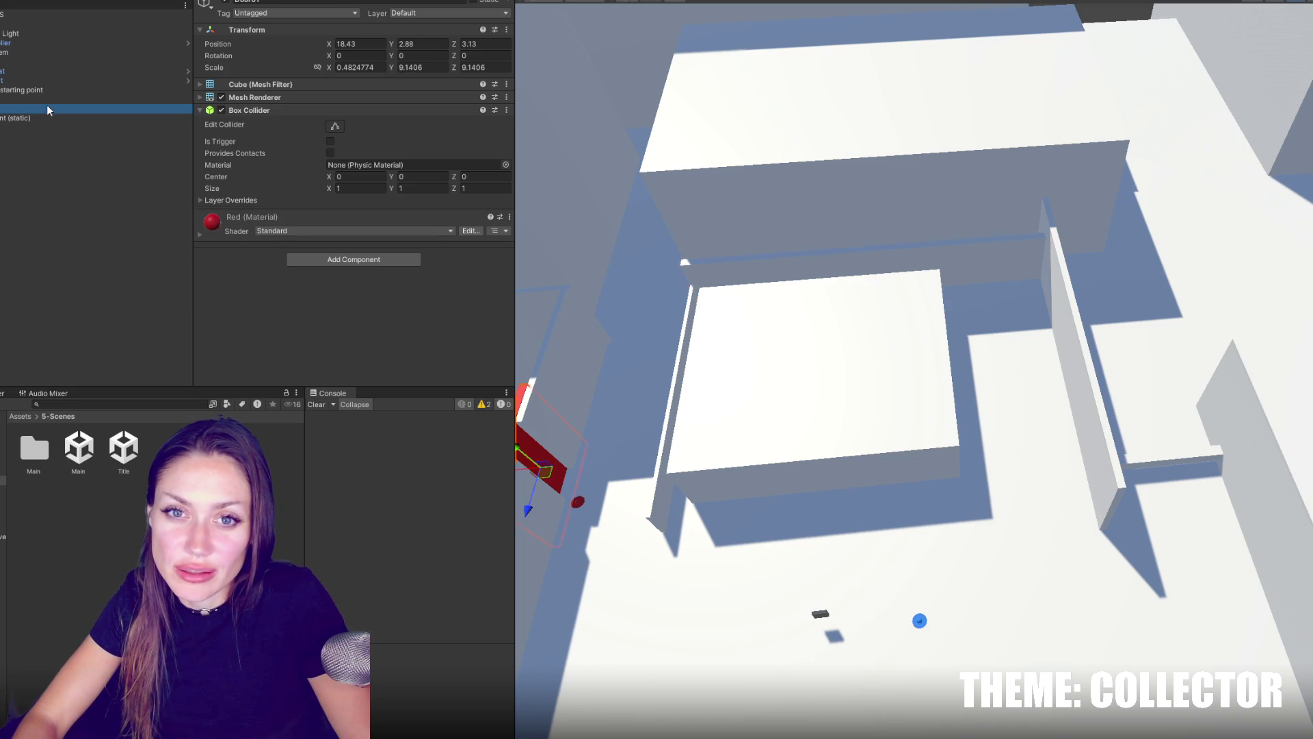
pyautogui.moveTo(1044, 578)
pyautogui.mouseDown()
pyautogui.moveTo(1281, 563)
pyautogui.moveTo(1094, 495)
pyautogui.moveTo(1040, 383)
pyautogui.mouseUp()
pyautogui.click(992, 205)
pyautogui.moveTo(992, 205)
pyautogui.mouseDown()
pyautogui.moveTo(881, 201)
pyautogui.moveTo(918, 195)
pyautogui.mouseUp()
pyautogui.click(773, 232)
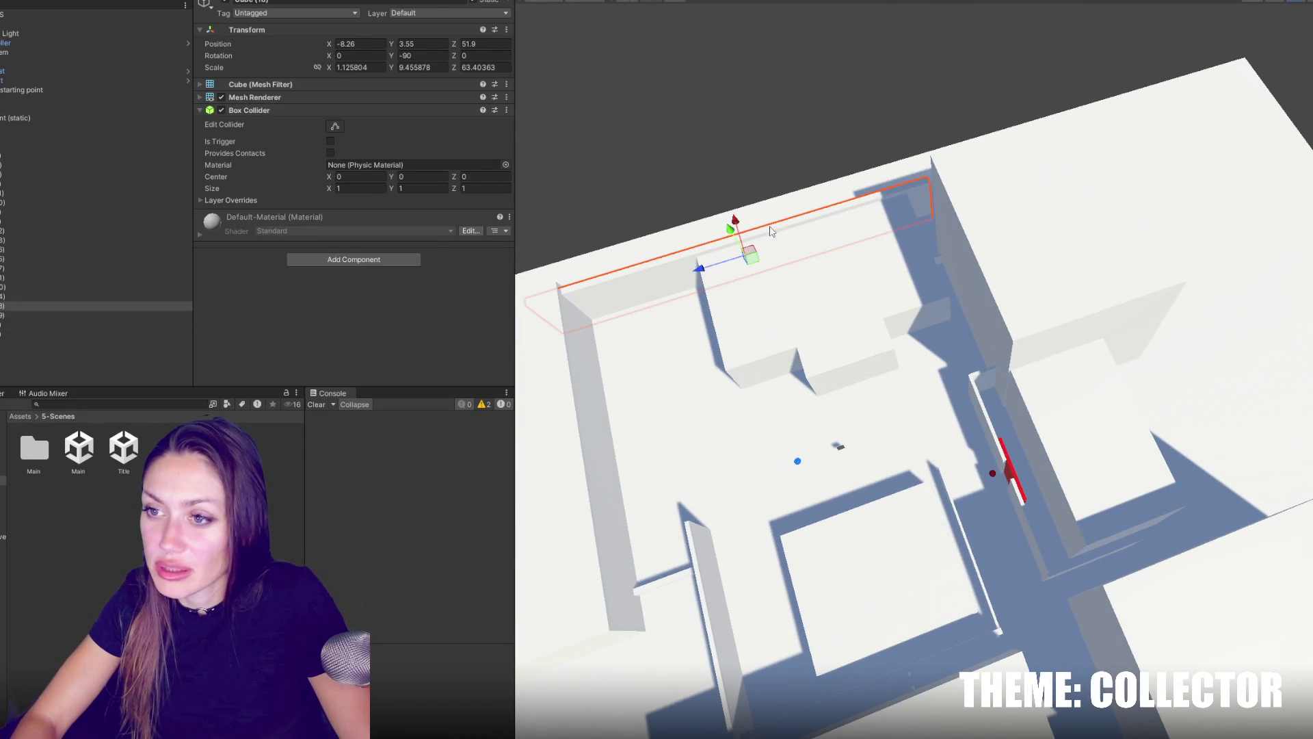
pyautogui.moveTo(700, 269); pyautogui.dragTo(979, 316)
pyautogui.press('w')
pyautogui.click(638, 262)
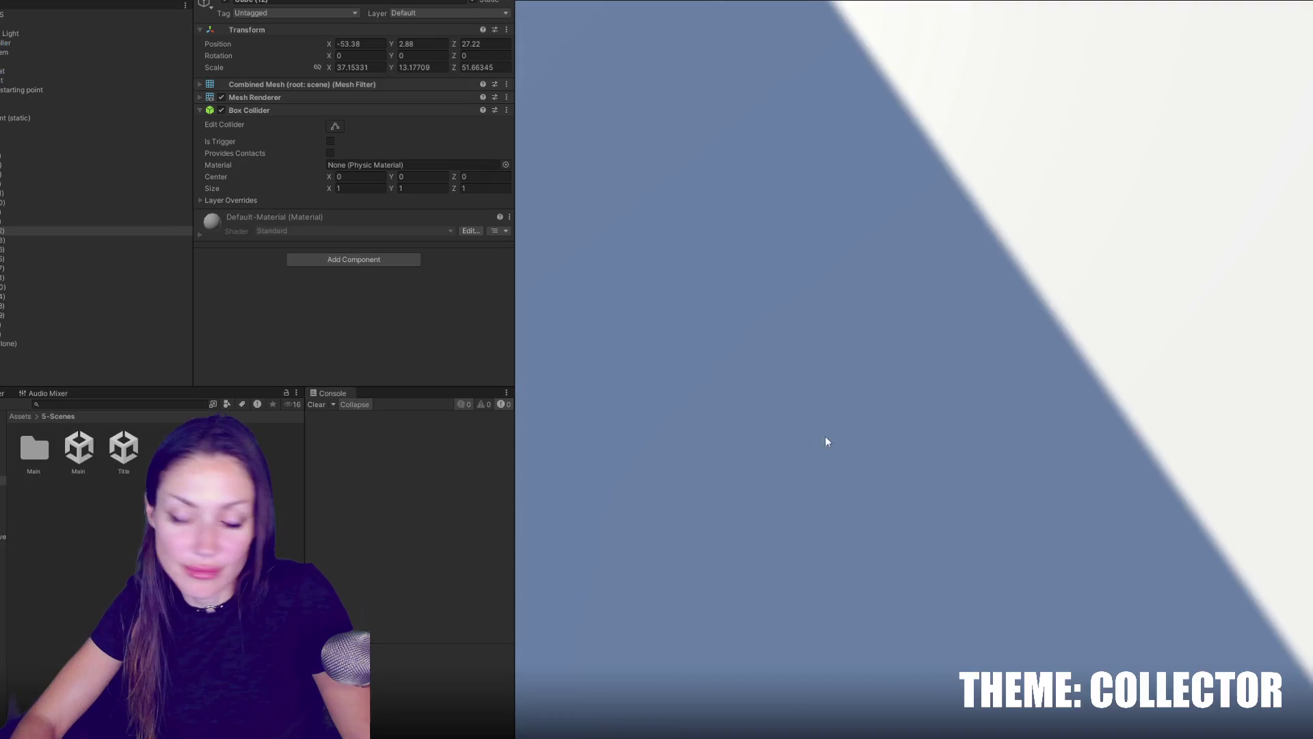
# Look around the running game, pause it, widen the Game view, then resume play.
pyautogui.click(825, 438)
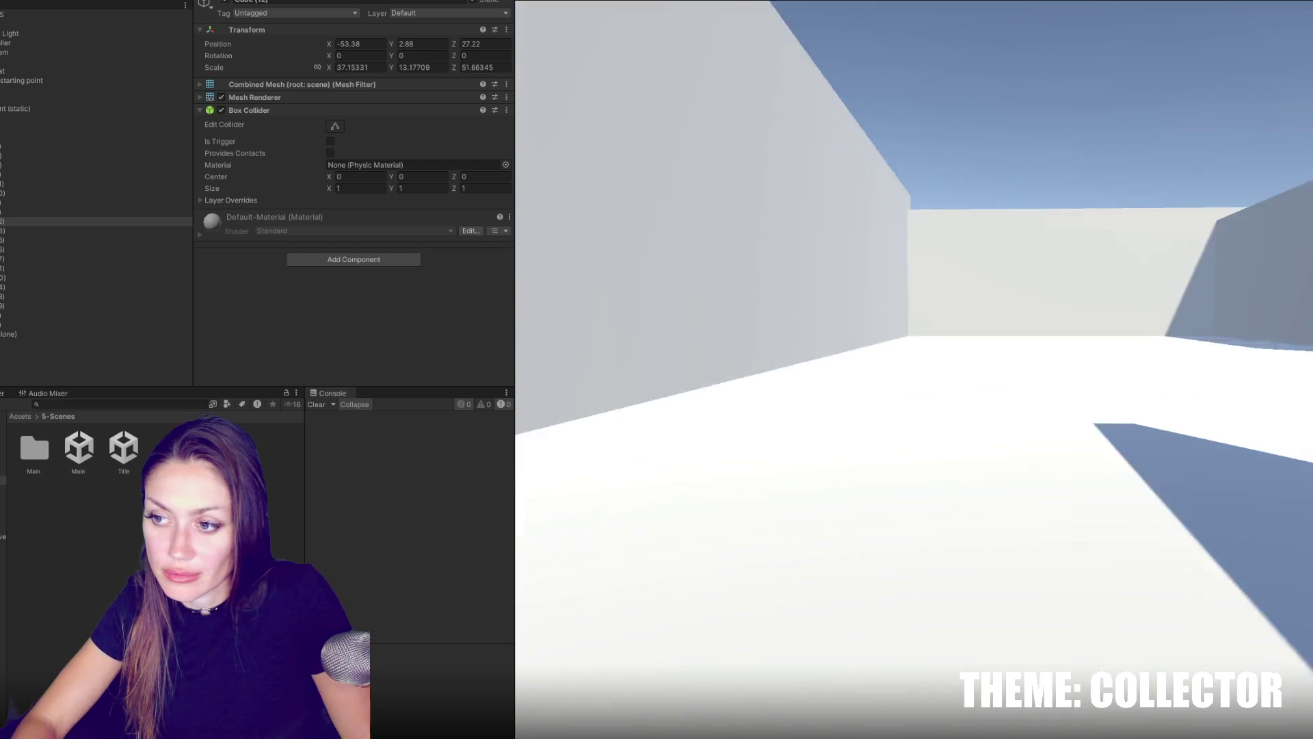
pyautogui.press('Escape')
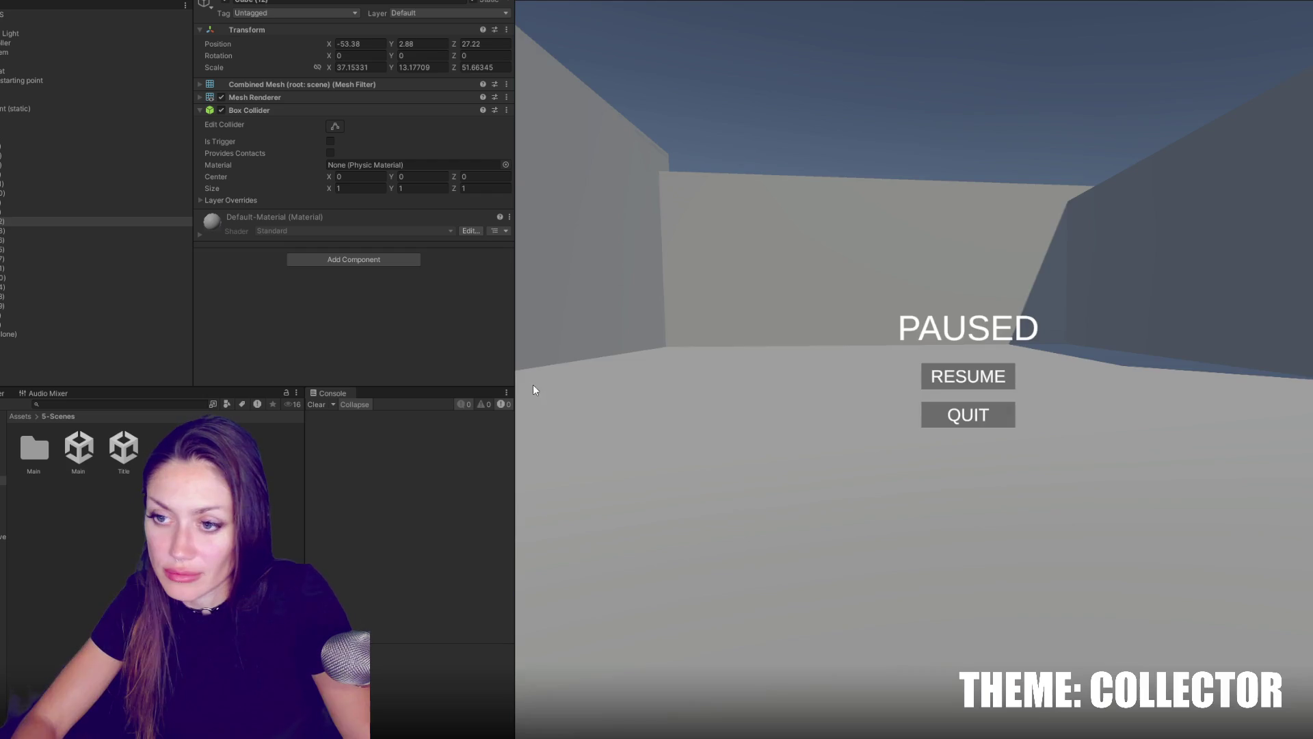
pyautogui.moveTo(515, 379); pyautogui.dragTo(246, 373)
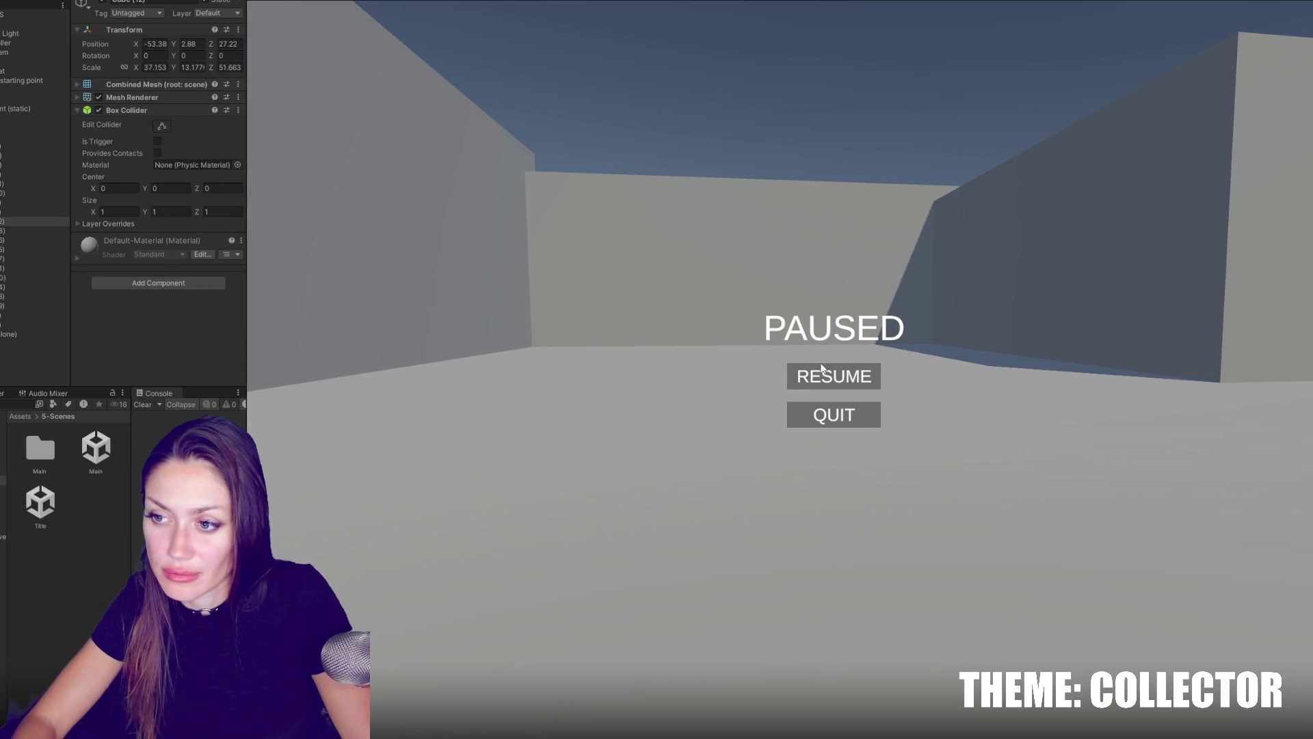
pyautogui.click(821, 369)
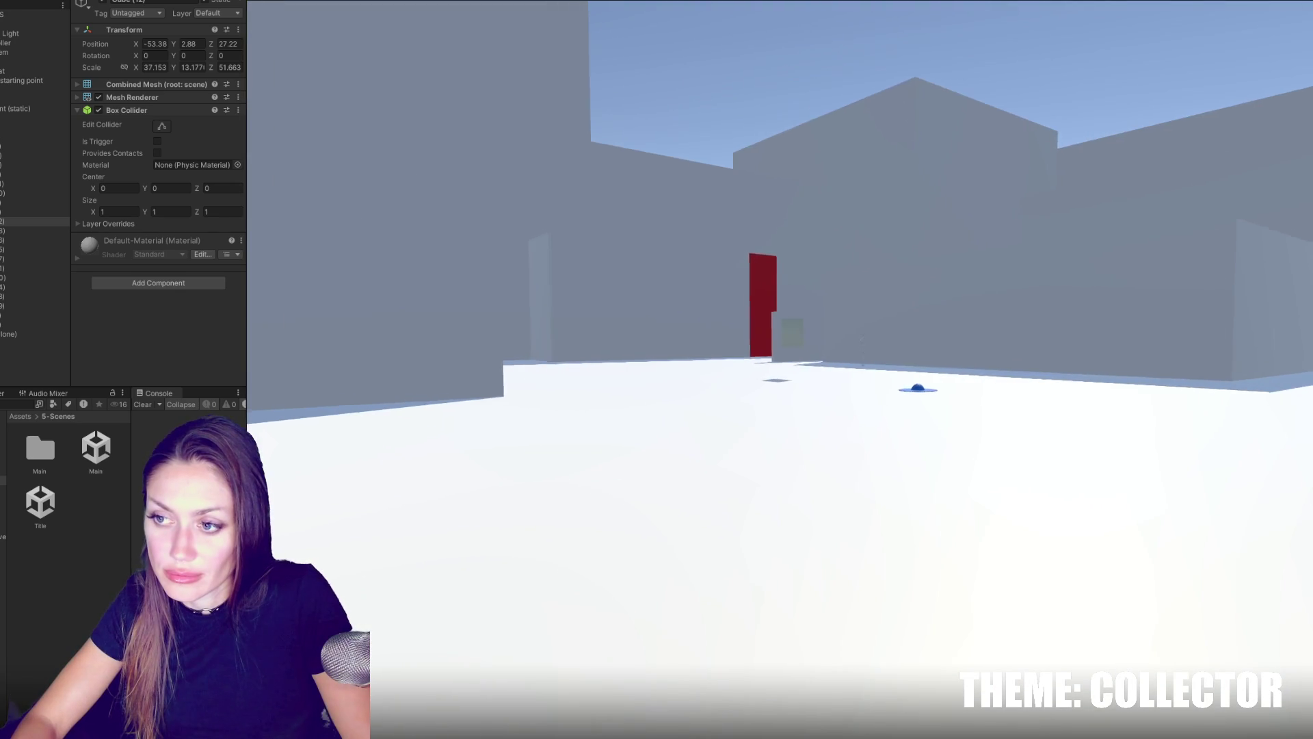
# Walk forward over the blue pickup to collect it, then pause the game.
pyautogui.press('w')
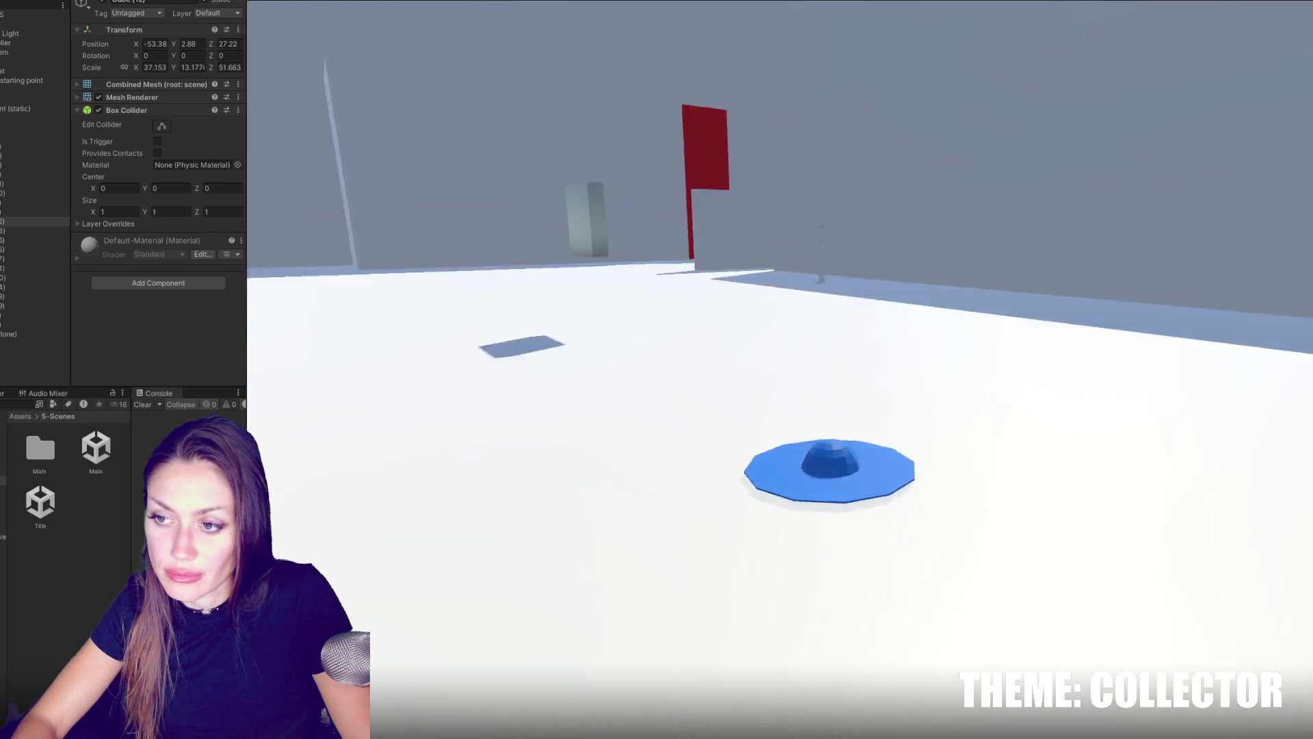
pyautogui.press('w')
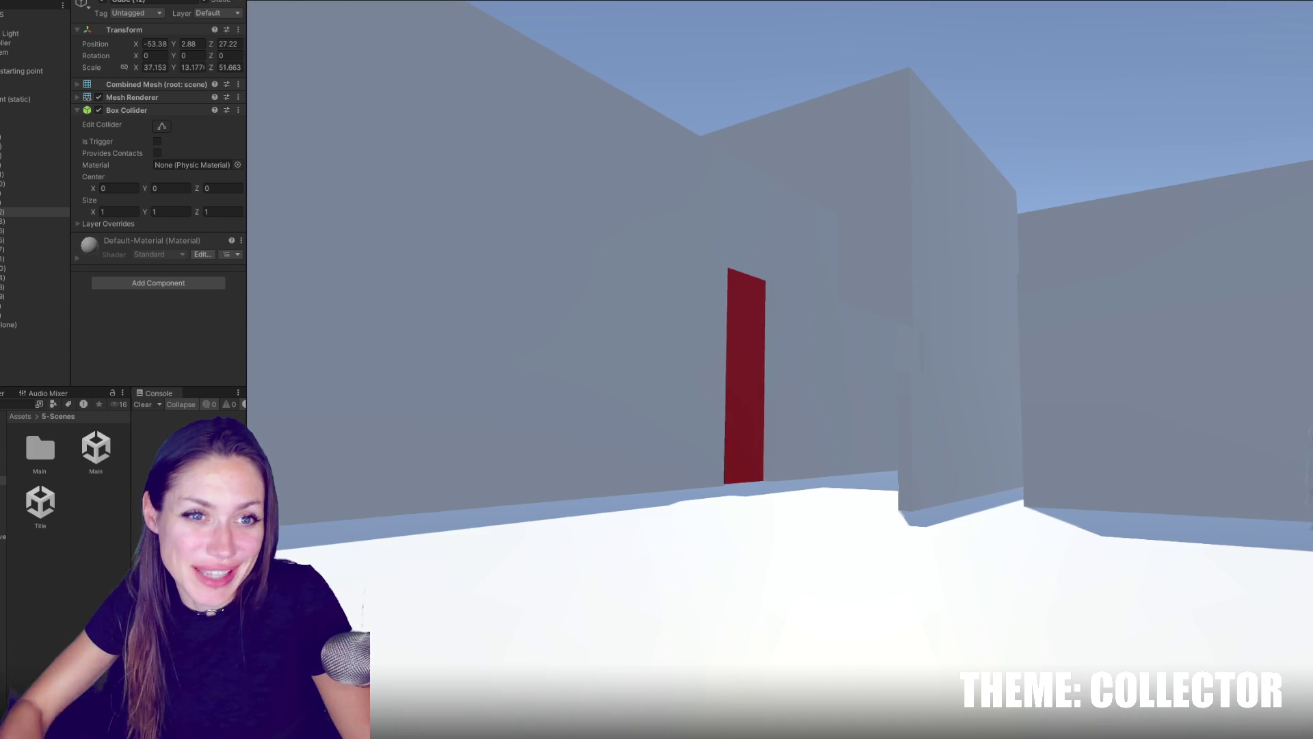
pyautogui.press('Escape')
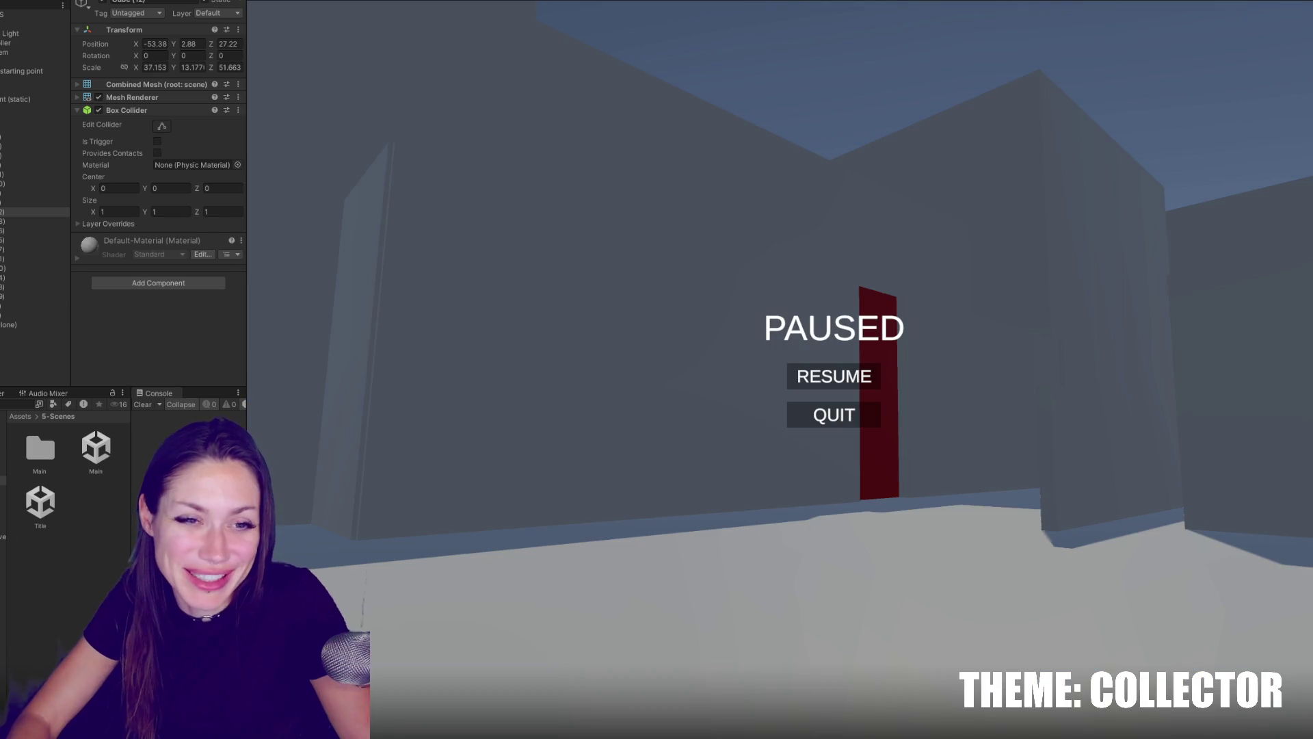
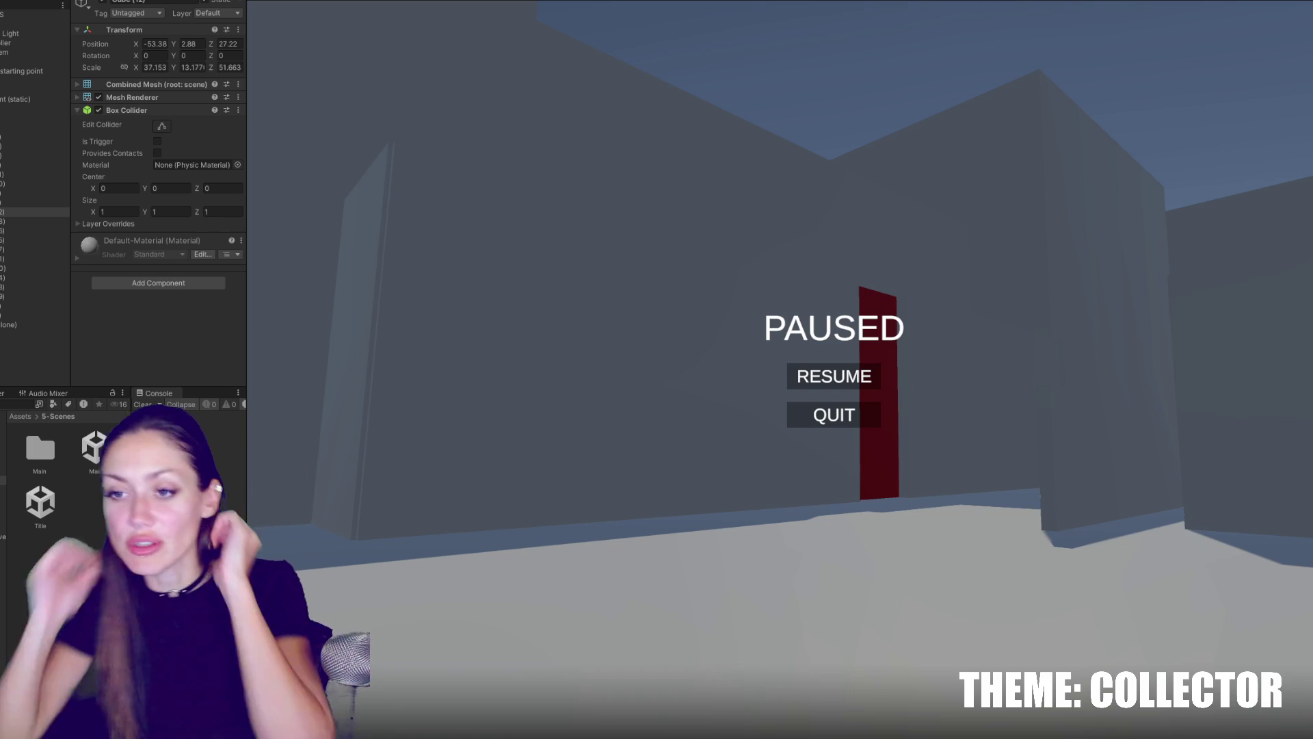
# Resume the playtest, walk forward, pause with Esc, then exit Play mode with Ctrl+P.
pyautogui.click(855, 376)
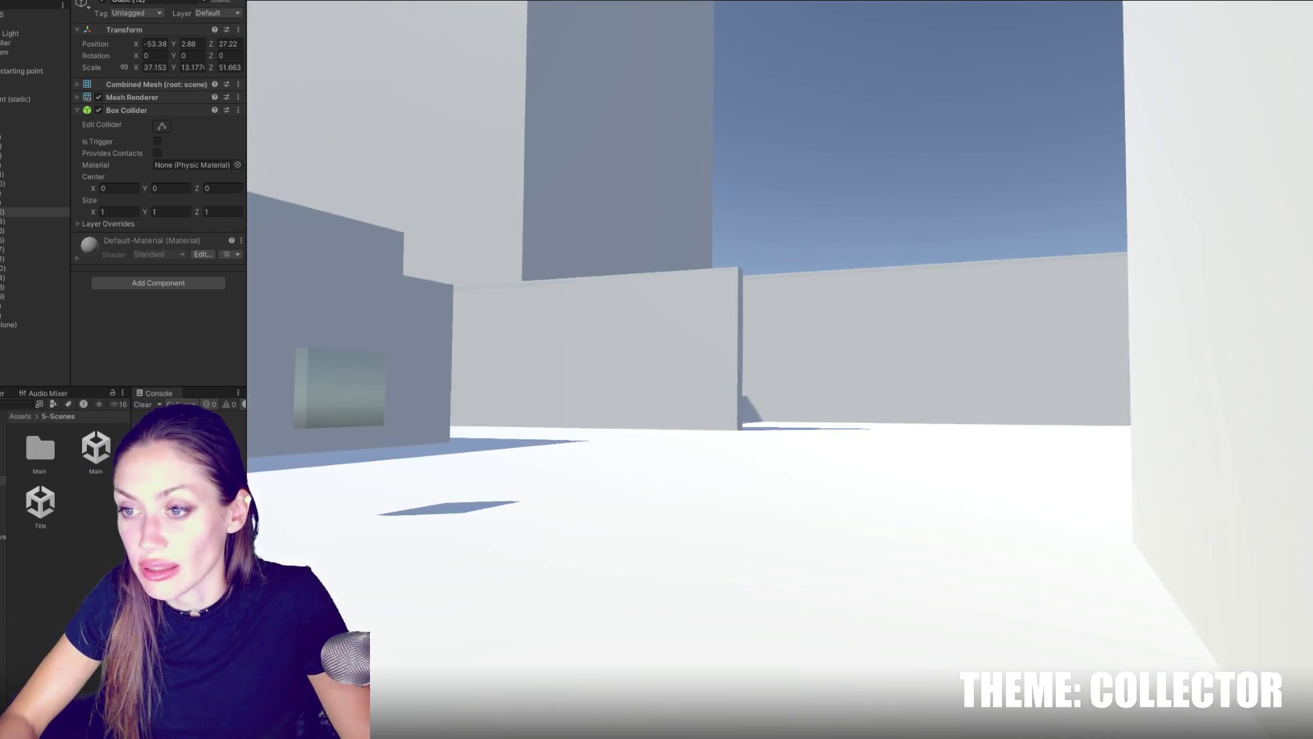
pyautogui.press('w')
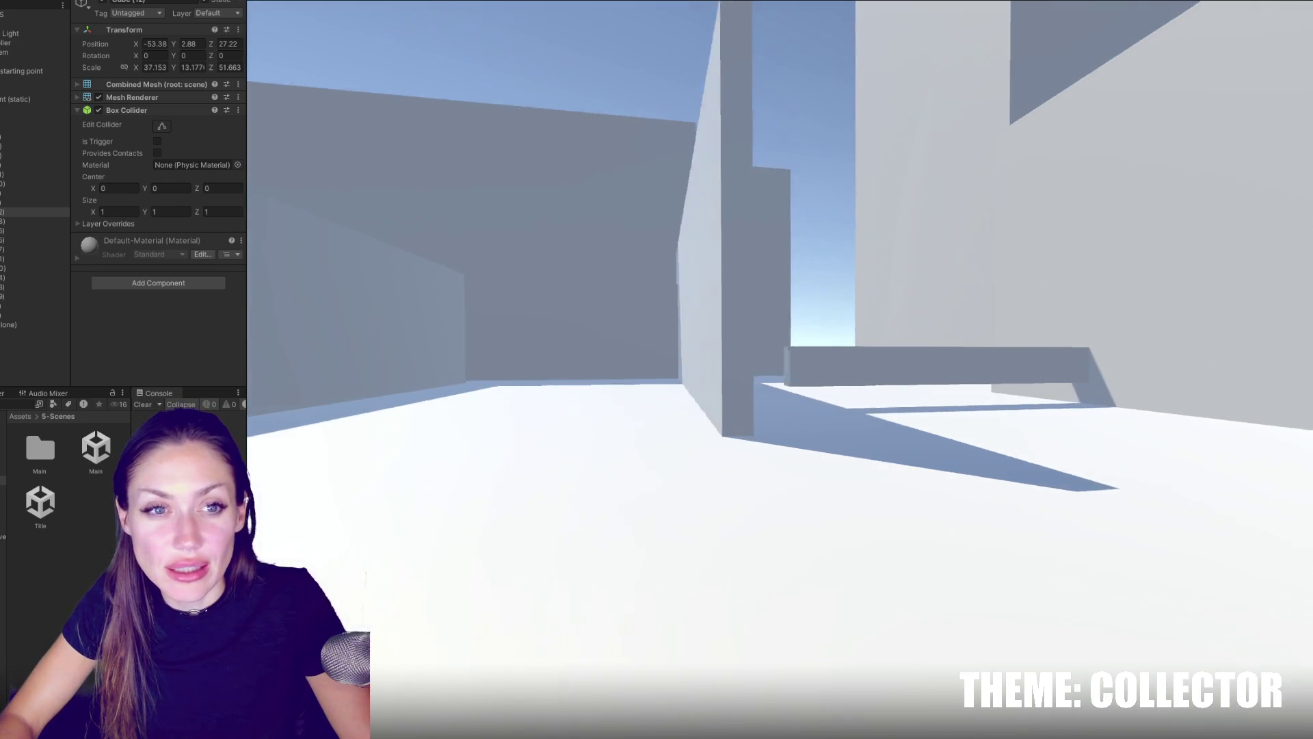
pyautogui.press('Escape')
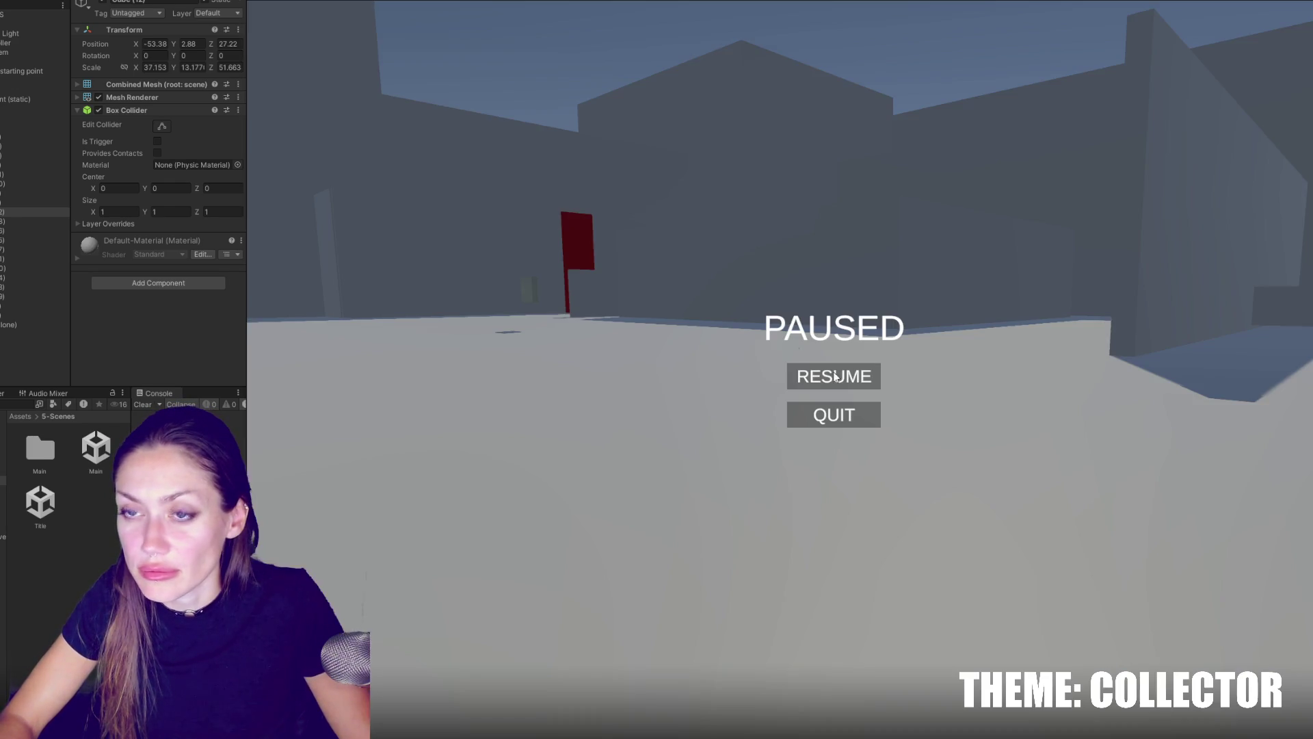
pyautogui.hotkey('ctrl', 'p')
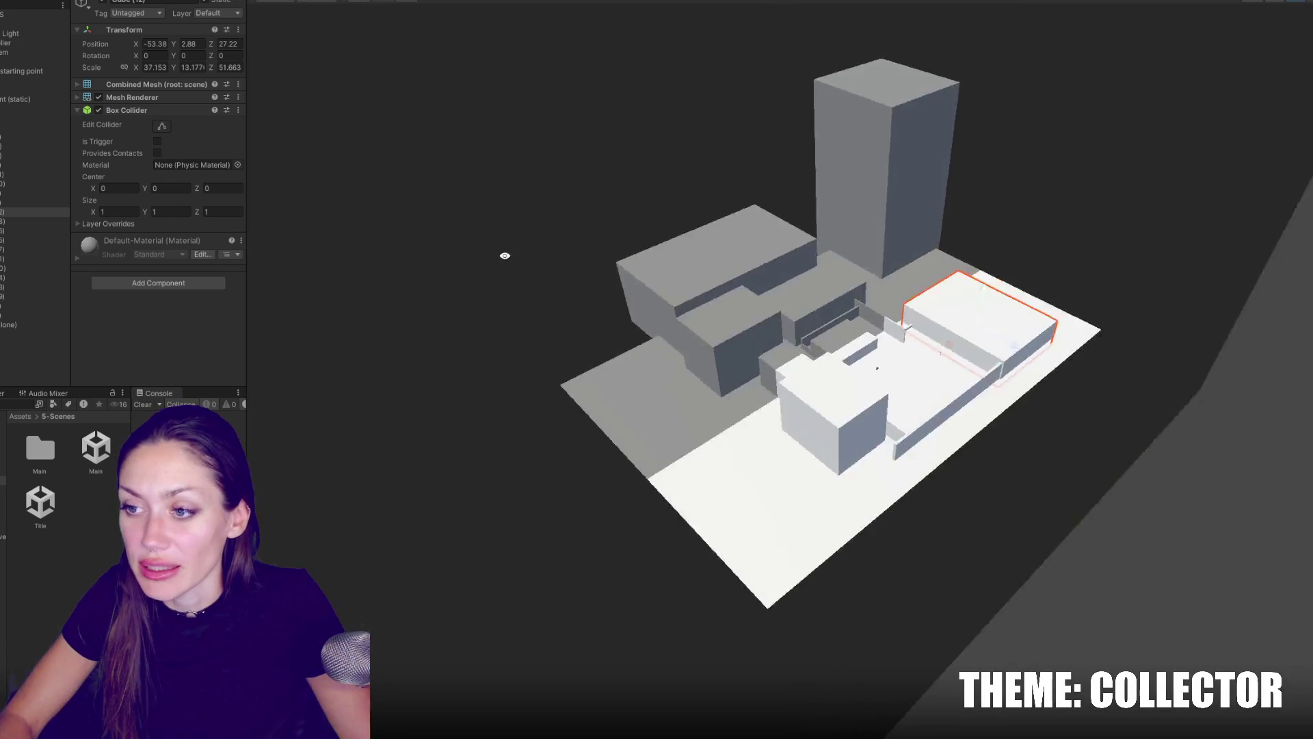
# Zoom in and orbit closer over the central streets, walls and red flag, then switch to Google Docs.
pyautogui.scroll(3, 780, 369)
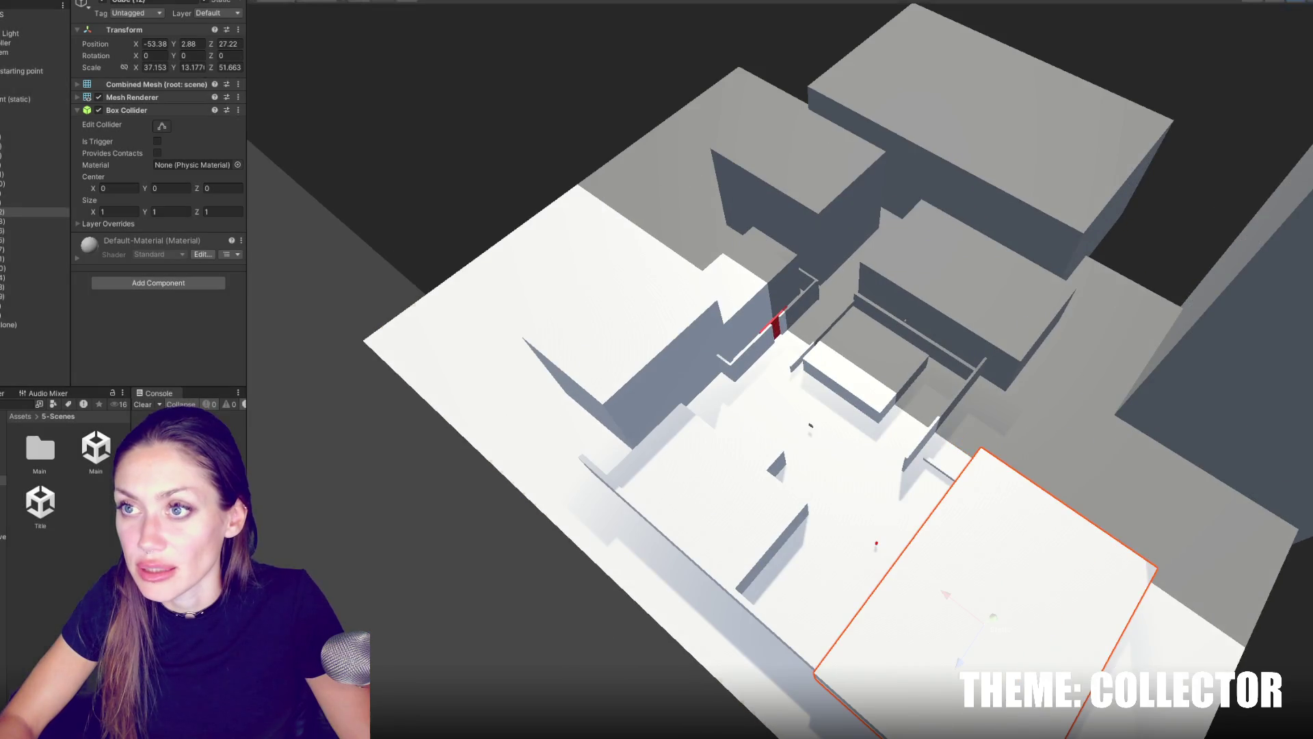
pyautogui.scroll(3, 993, 319)
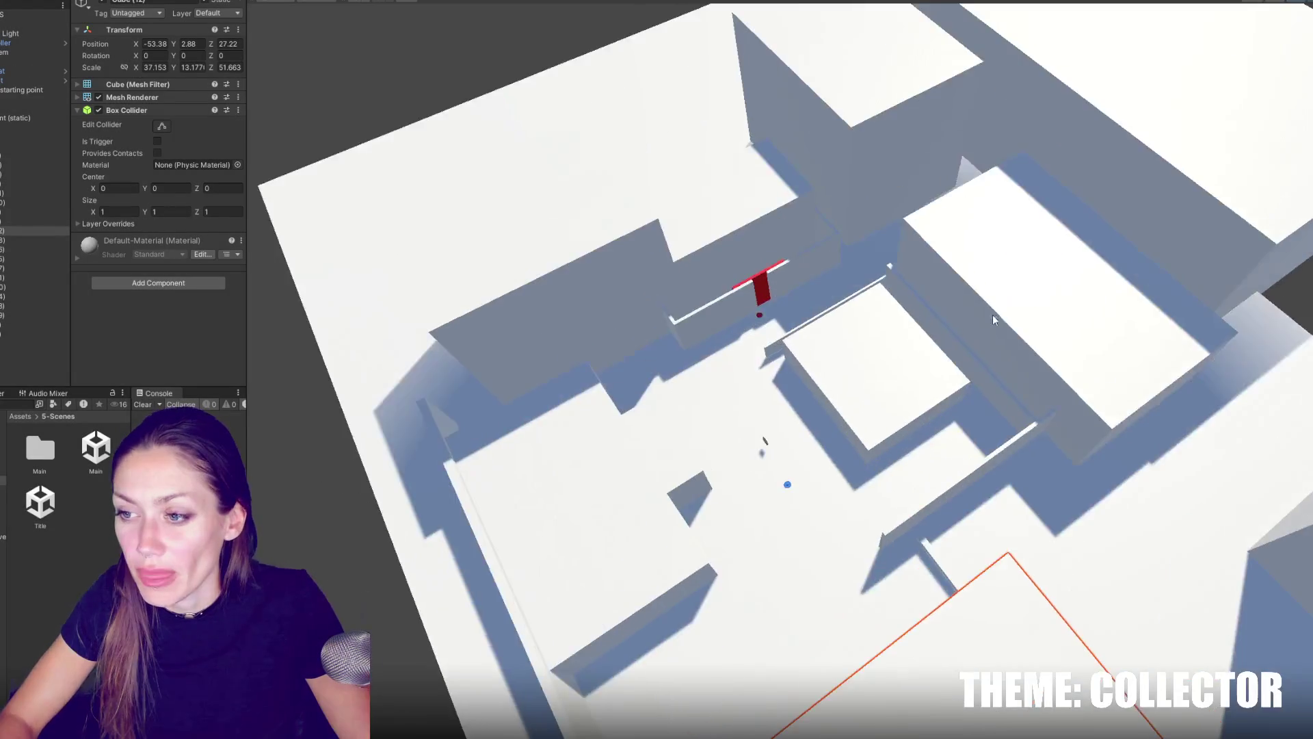
pyautogui.moveTo(993, 319); pyautogui.dragTo(938, 210)
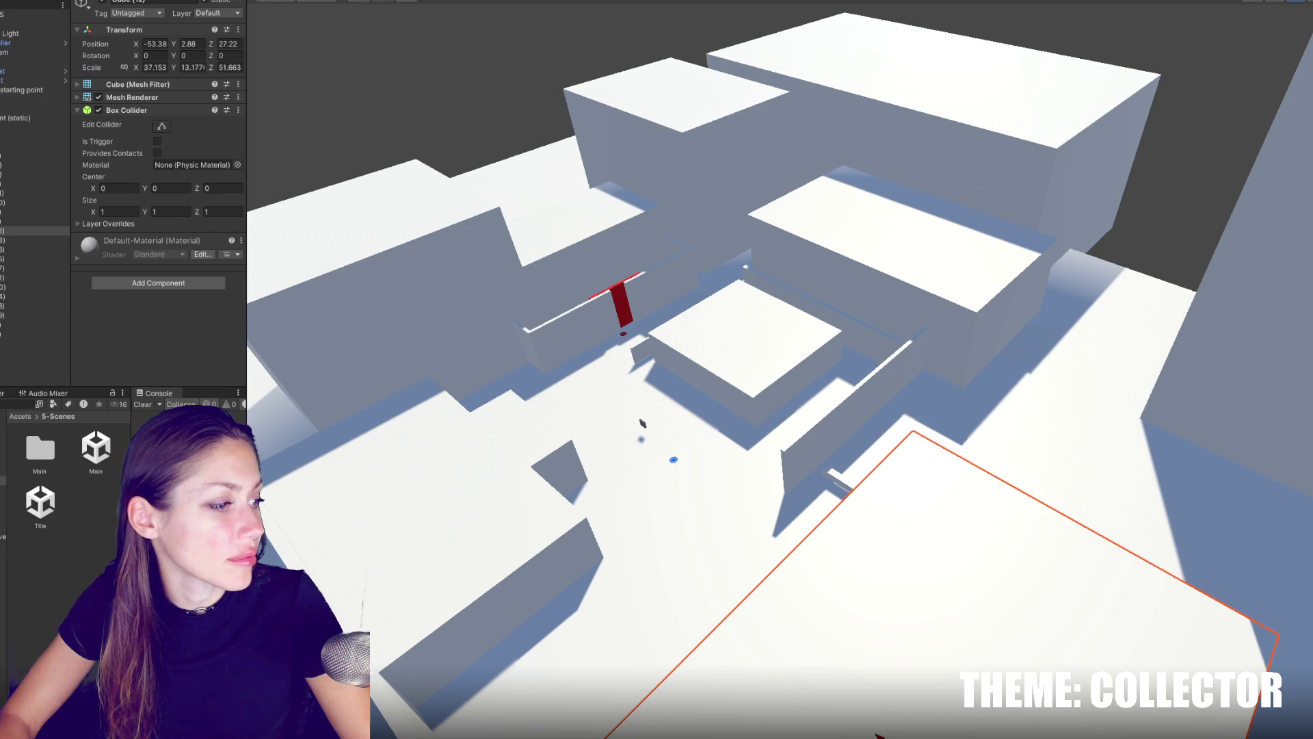
pyautogui.hotkey('alt', 'Tab')
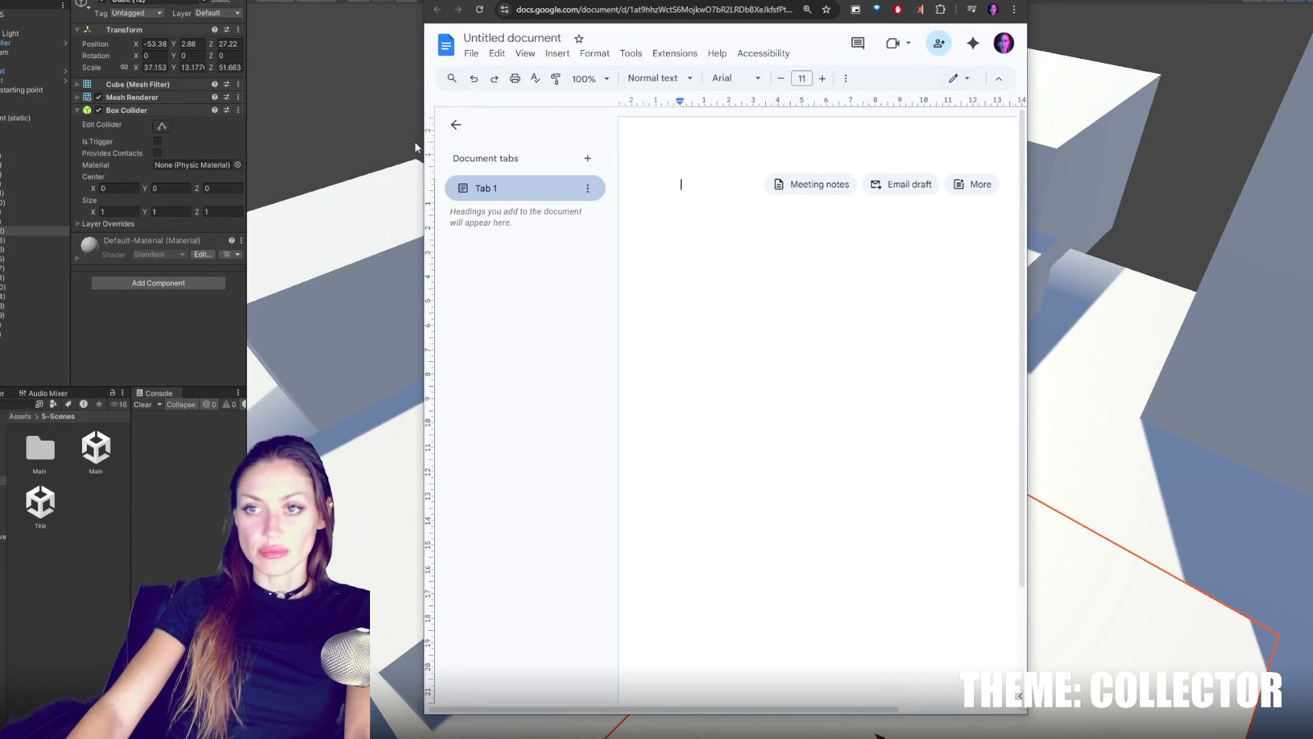
# Write a 'TO DO:' heading with dashed items Character art, Clothes on character, Clothes on the ground.
pyautogui.write('TO DO:')
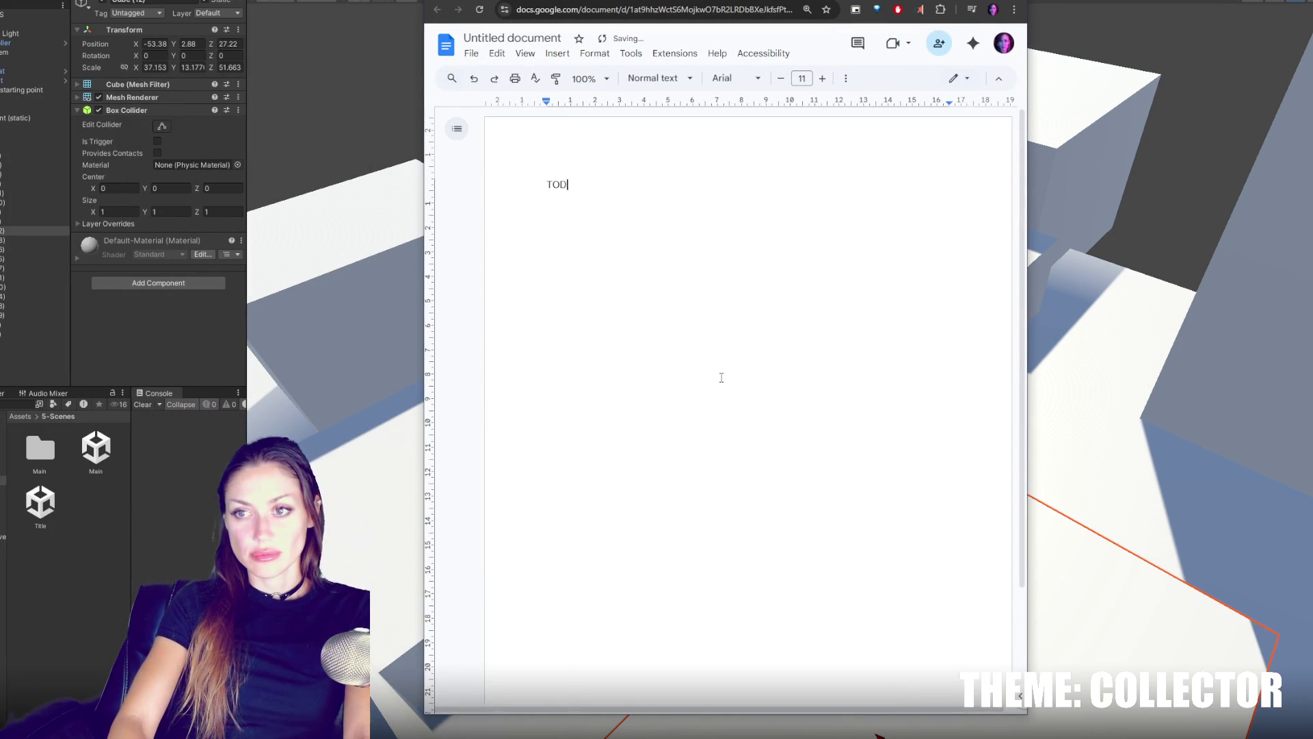
pyautogui.press('Return')
pyautogui.write('-')
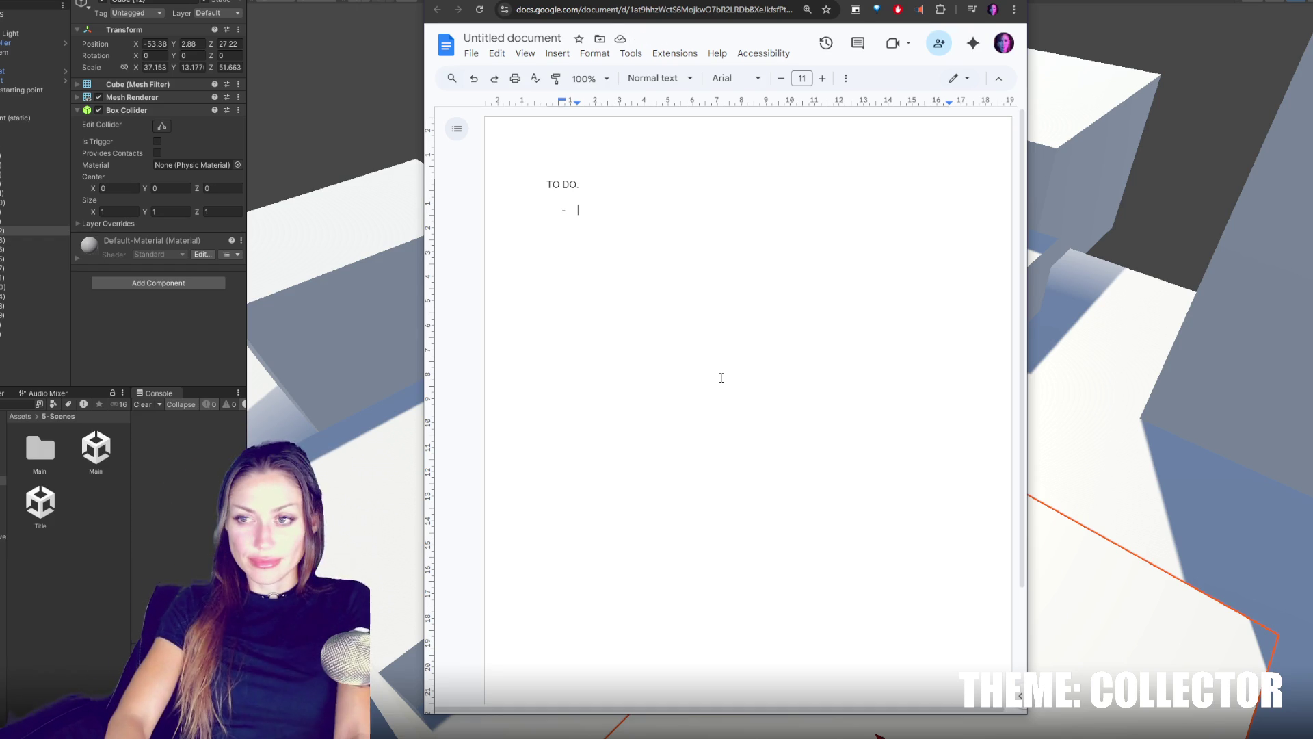
pyautogui.write('Character art')
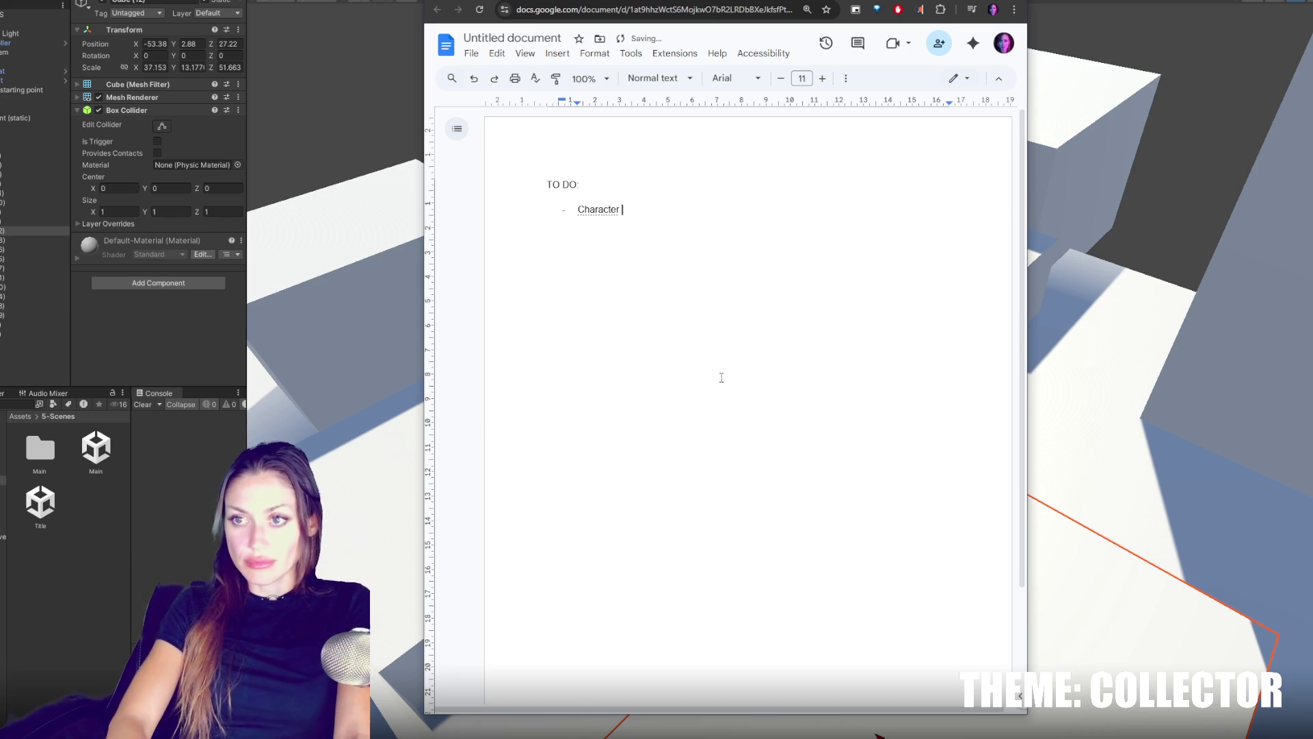
pyautogui.press('Return')
pyautogui.write('Clothes ')
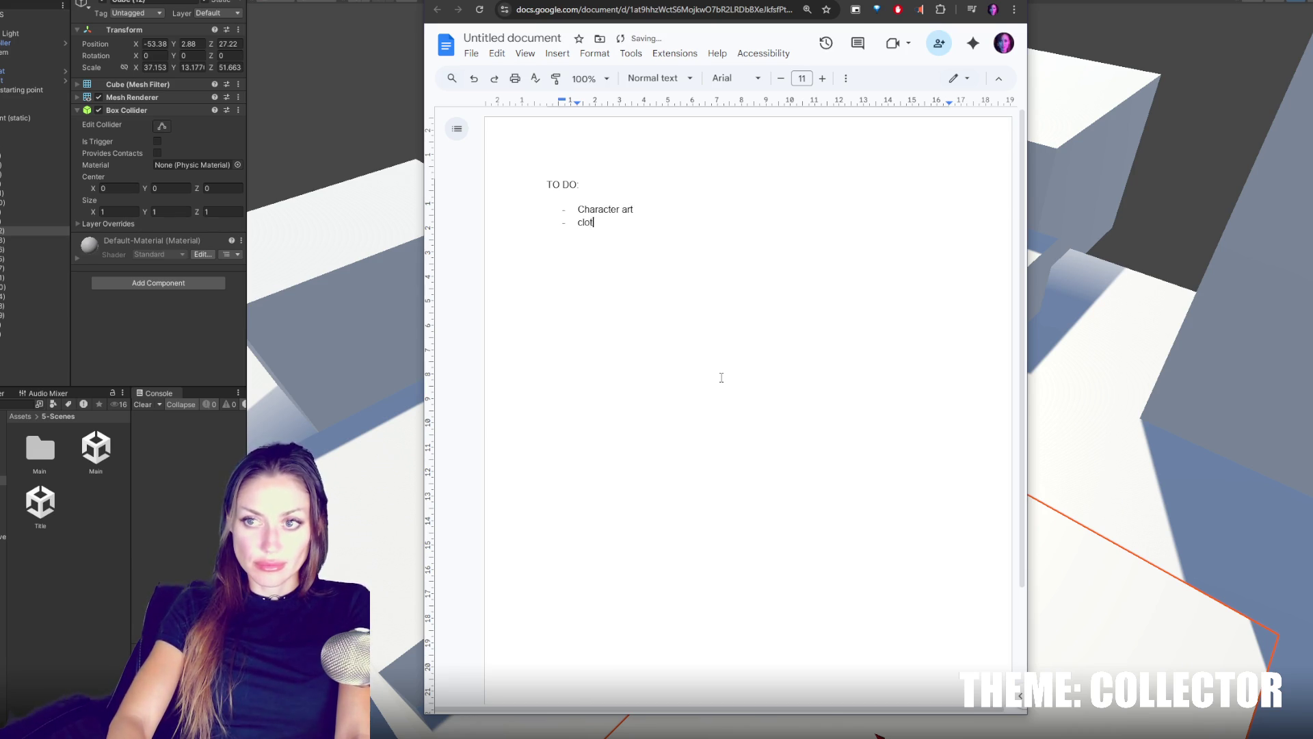
pyautogui.write('on character')
pyautogui.press('Return')
pyautogui.write('Clothes on the ground')
pyautogui.press('Return')
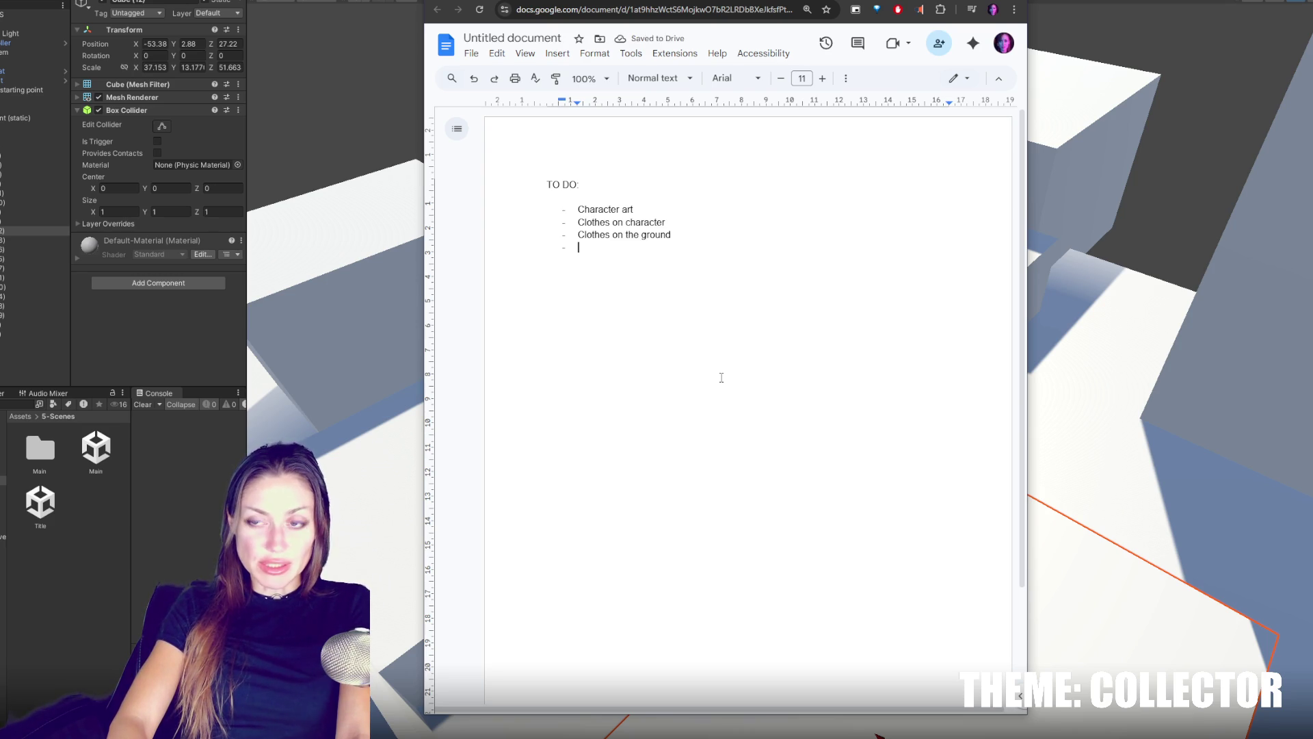
# Add list items Inside your home, Inside the laundromat and Inside the lab.
pyautogui.write('in')
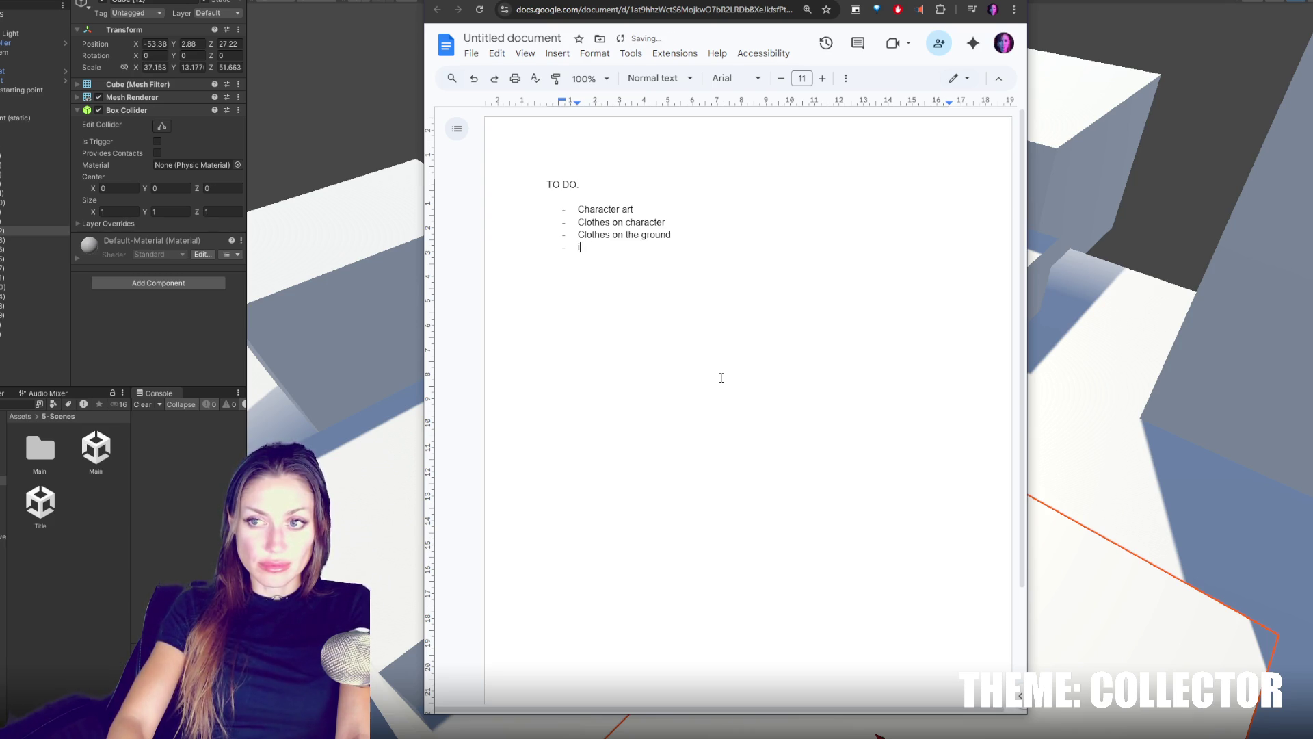
pyautogui.write('side your home')
pyautogui.press('Return')
pyautogui.write('inside the')
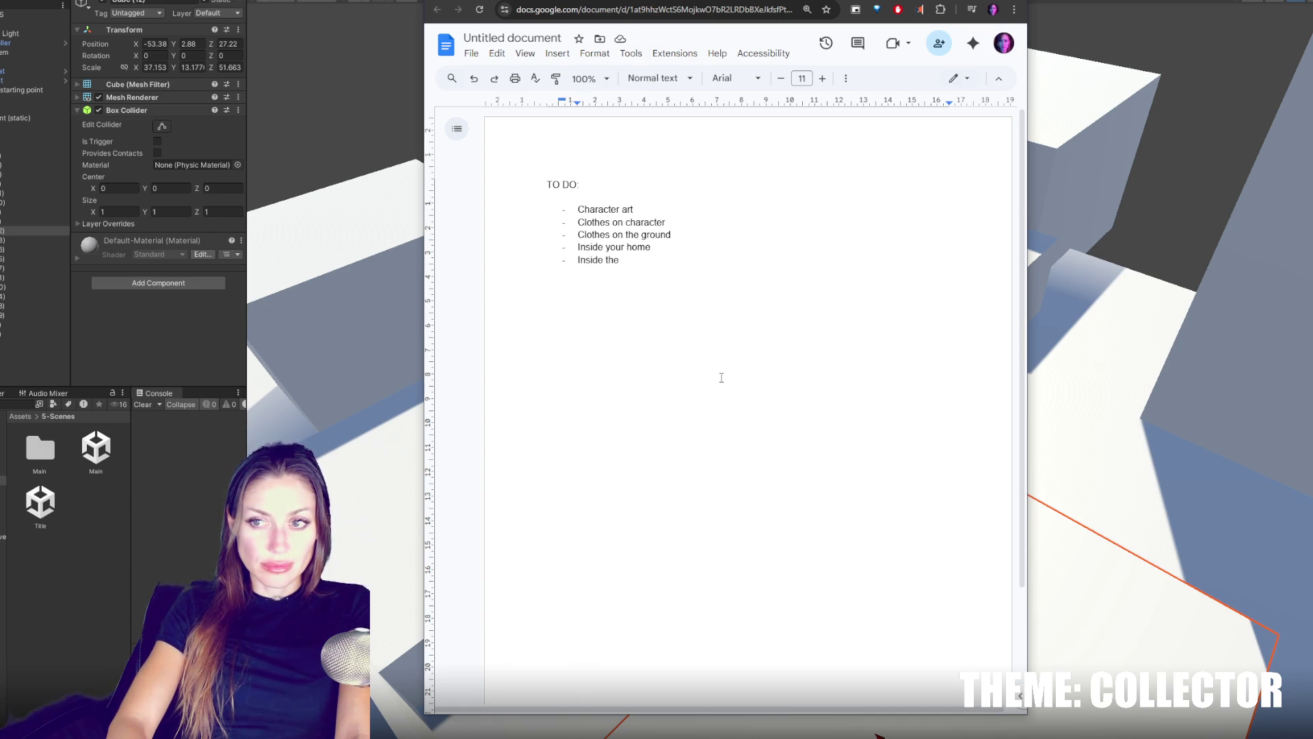
pyautogui.write(' laundromat')
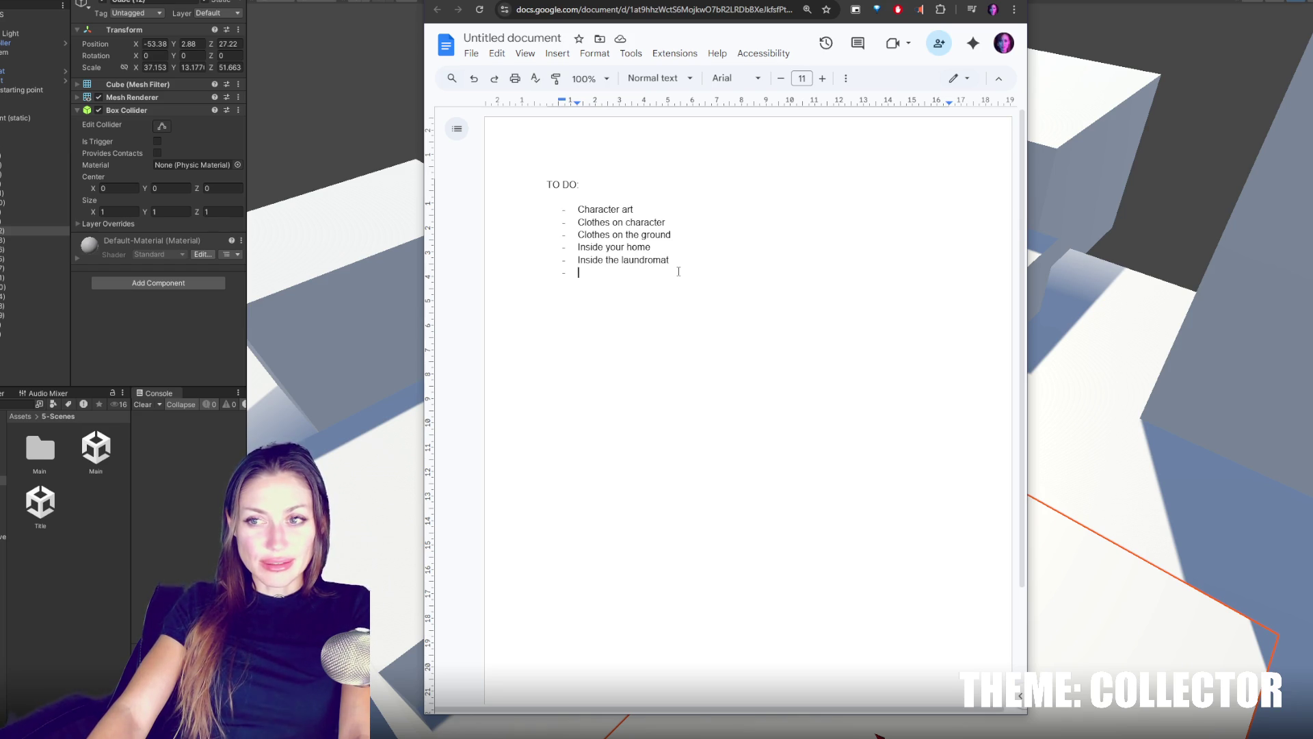
pyautogui.write('Inside the lab')
pyautogui.press('Return')
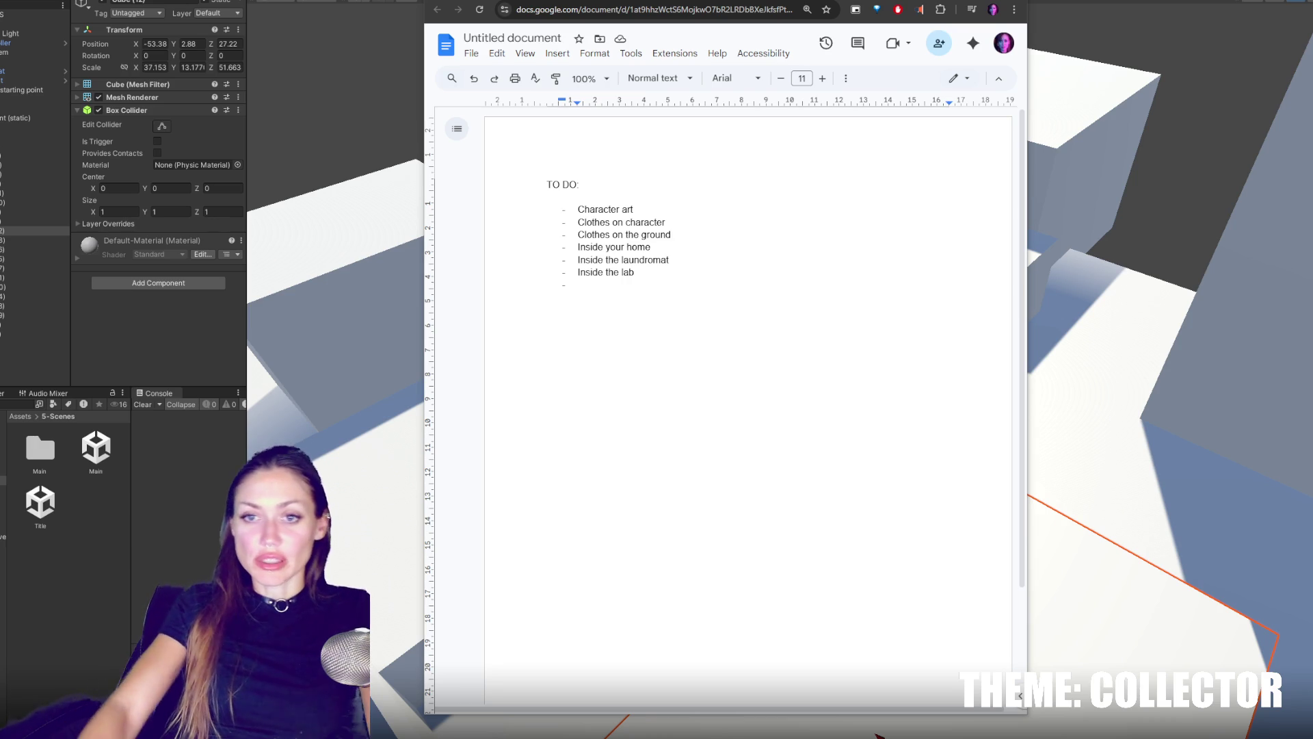
# Bring the Unity editor back to the front.
pyautogui.hotkey('alt', 'Tab')
pyautogui.moveTo(254, 353)
pyautogui.mouseDown()
pyautogui.moveTo(962, 305)
pyautogui.moveTo(781, 303)
pyautogui.mouseUp()
pyautogui.scroll(-3, 780, 303)
pyautogui.click(900, 572)
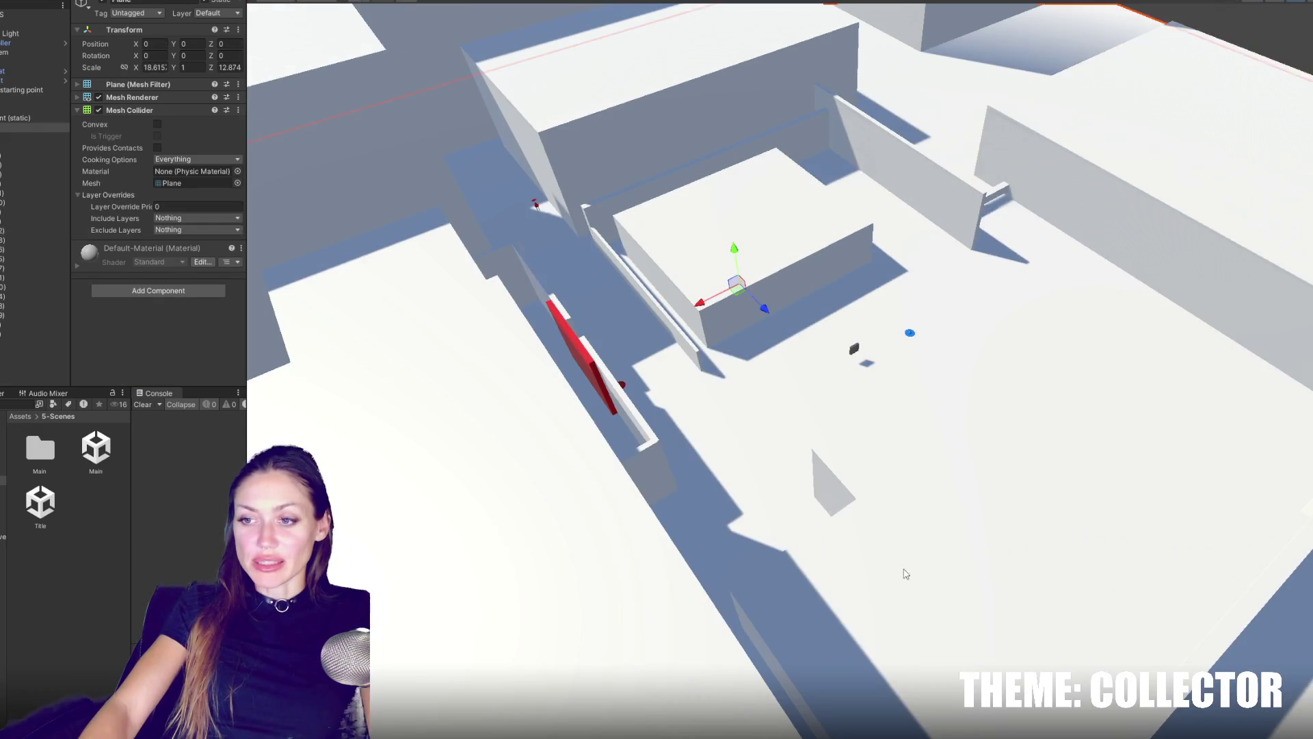
pyautogui.scroll(5, 867, 519)
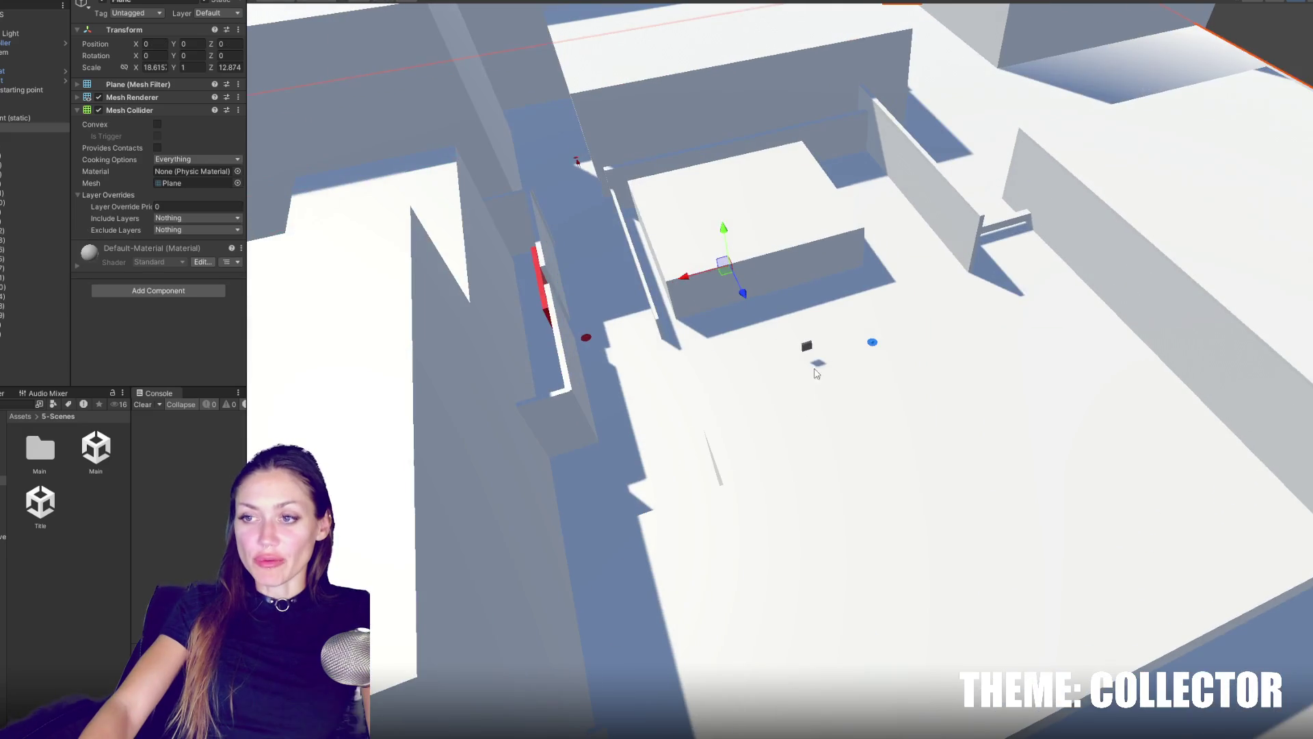
pyautogui.click(811, 351)
pyautogui.moveTo(811, 350)
pyautogui.mouseDown()
pyautogui.moveTo(807, 369)
pyautogui.moveTo(698, 387)
pyautogui.moveTo(933, 359)
pyautogui.moveTo(935, 325)
pyautogui.moveTo(724, 381)
pyautogui.moveTo(734, 357)
pyautogui.moveTo(964, 372)
pyautogui.moveTo(762, 340)
pyautogui.moveTo(516, 266)
pyautogui.moveTo(806, 302)
pyautogui.moveTo(726, 311)
pyautogui.moveTo(701, 298)
pyautogui.moveTo(1032, 338)
pyautogui.moveTo(595, 308)
pyautogui.moveTo(610, 272)
pyautogui.moveTo(686, 355)
pyautogui.moveTo(909, 317)
pyautogui.moveTo(647, 356)
pyautogui.moveTo(504, 331)
pyautogui.moveTo(615, 301)
pyautogui.moveTo(752, 307)
pyautogui.moveTo(900, 283)
pyautogui.mouseUp()
pyautogui.scroll(-5, 899, 283)
pyautogui.scroll(3, 808, 301)
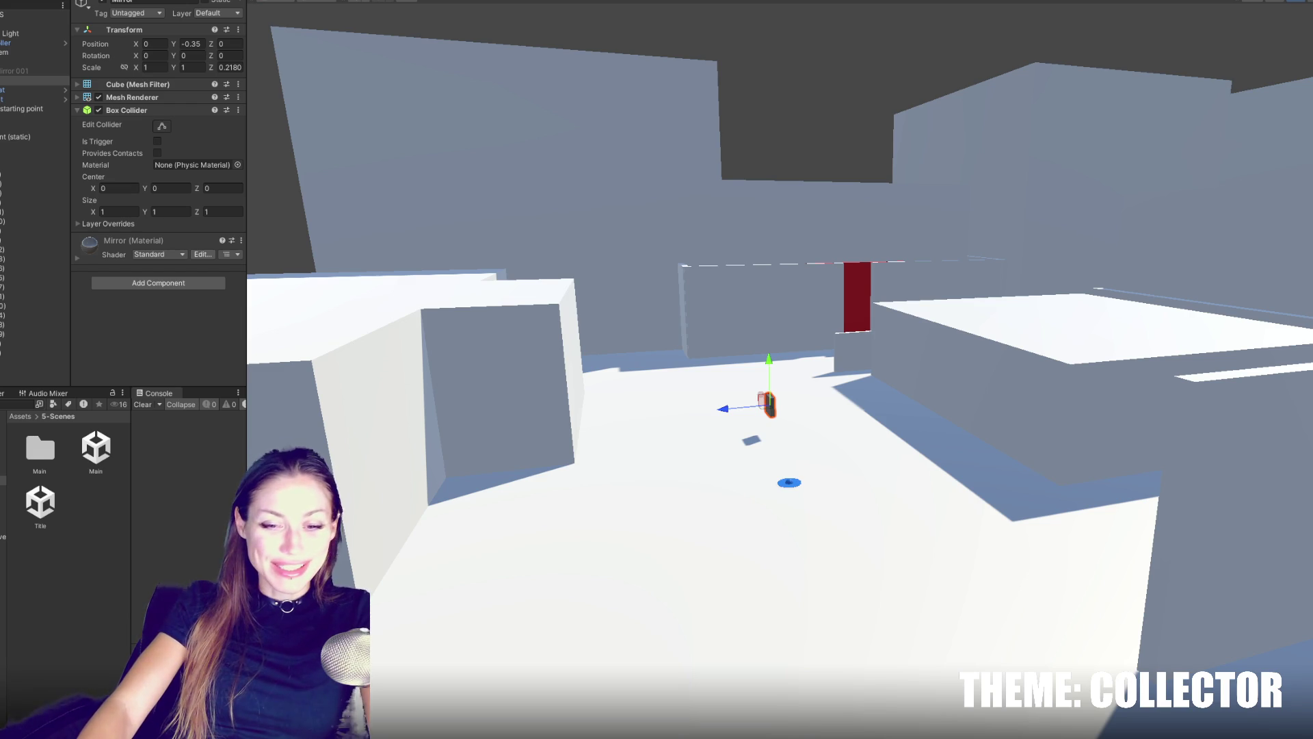
pyautogui.hotkey('alt', 'Tab')
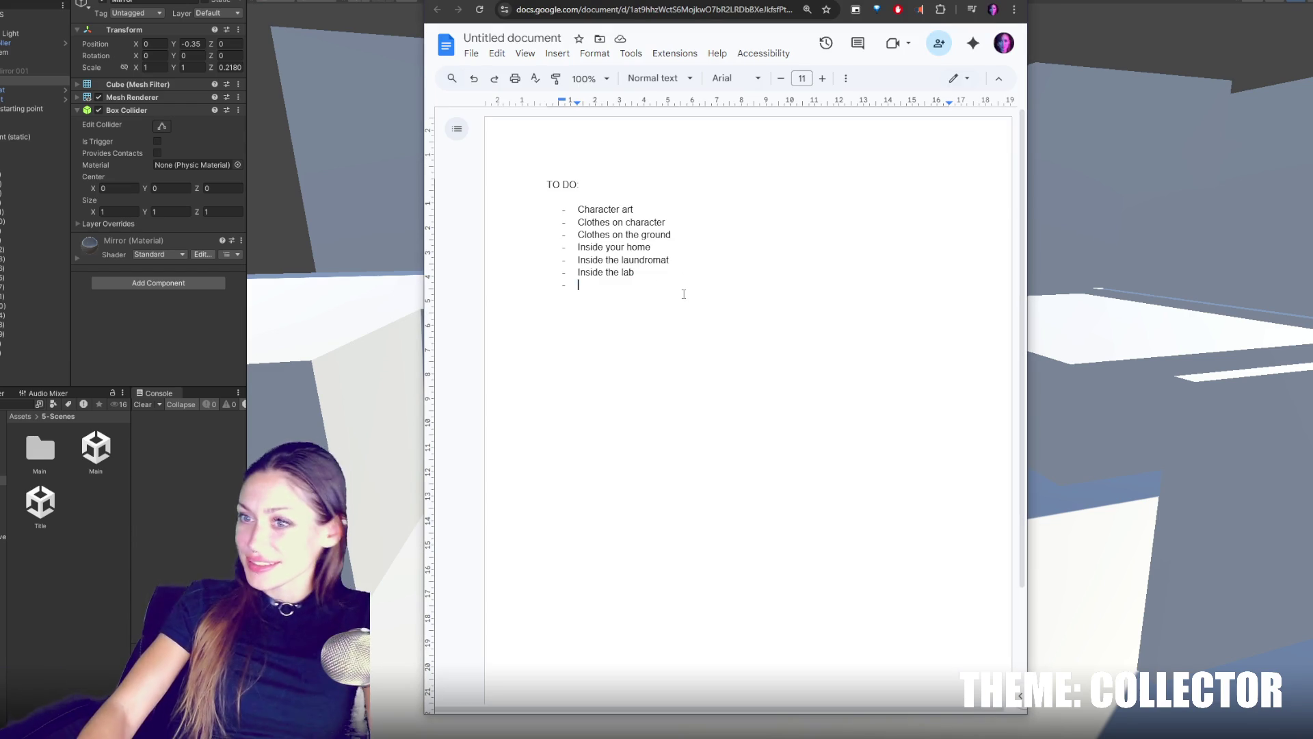
# Insert an 'ART' heading on a new line above the task list.
pyautogui.click(615, 197)
pyautogui.press('Return')
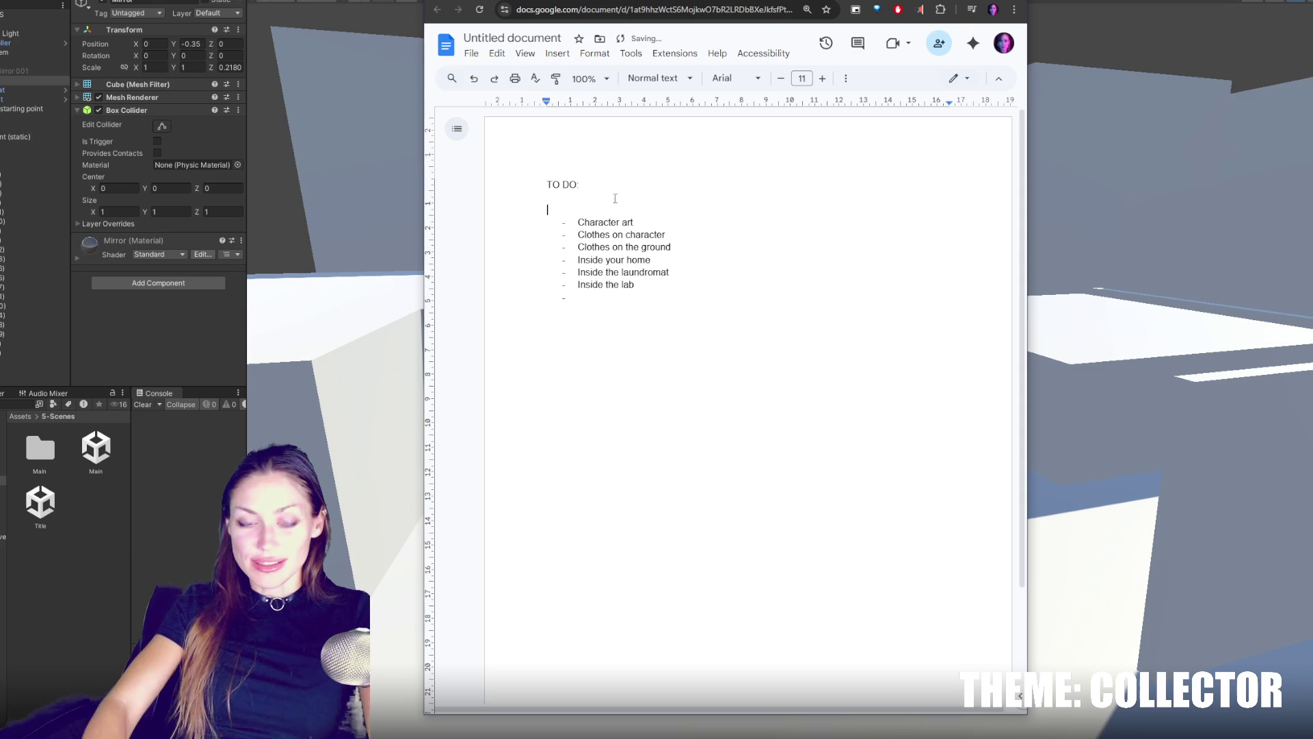
pyautogui.write('ART')
# Select the empty last bullet and move the document window down to reveal Unity.
pyautogui.click(626, 309)
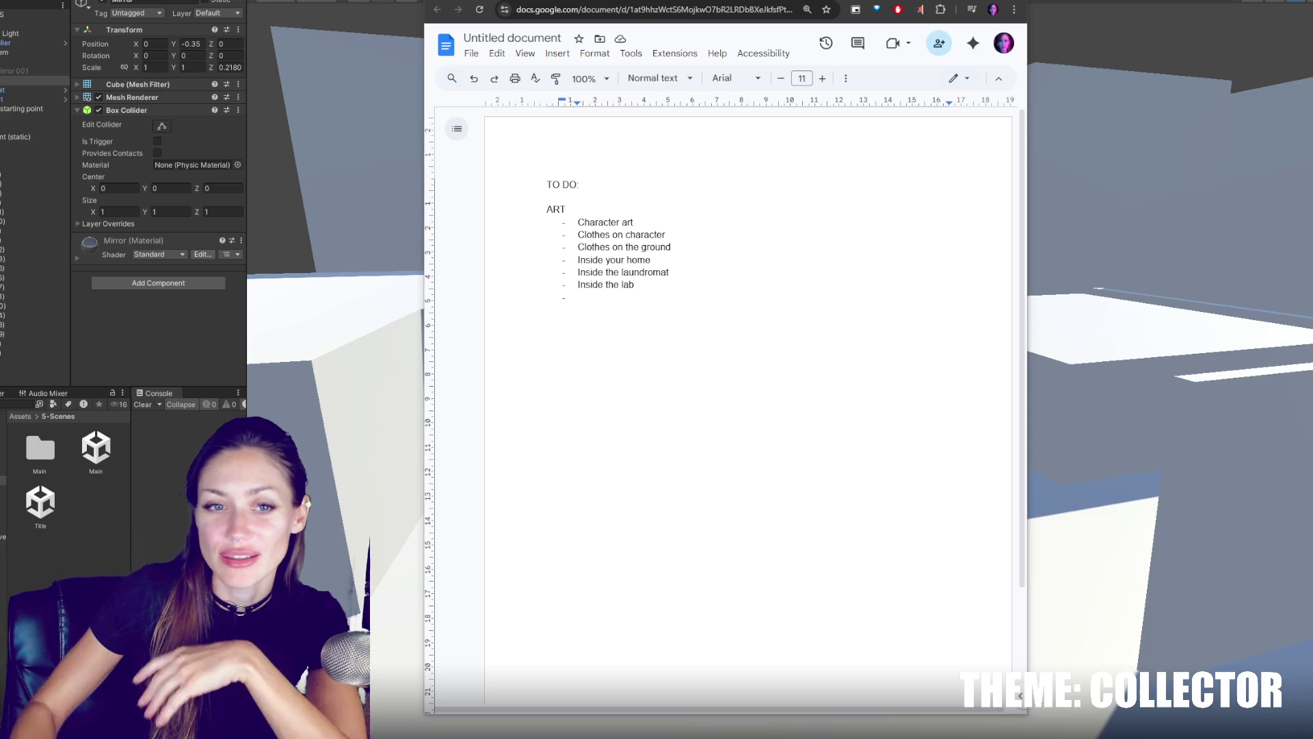
pyautogui.doubleClick(691, 306)
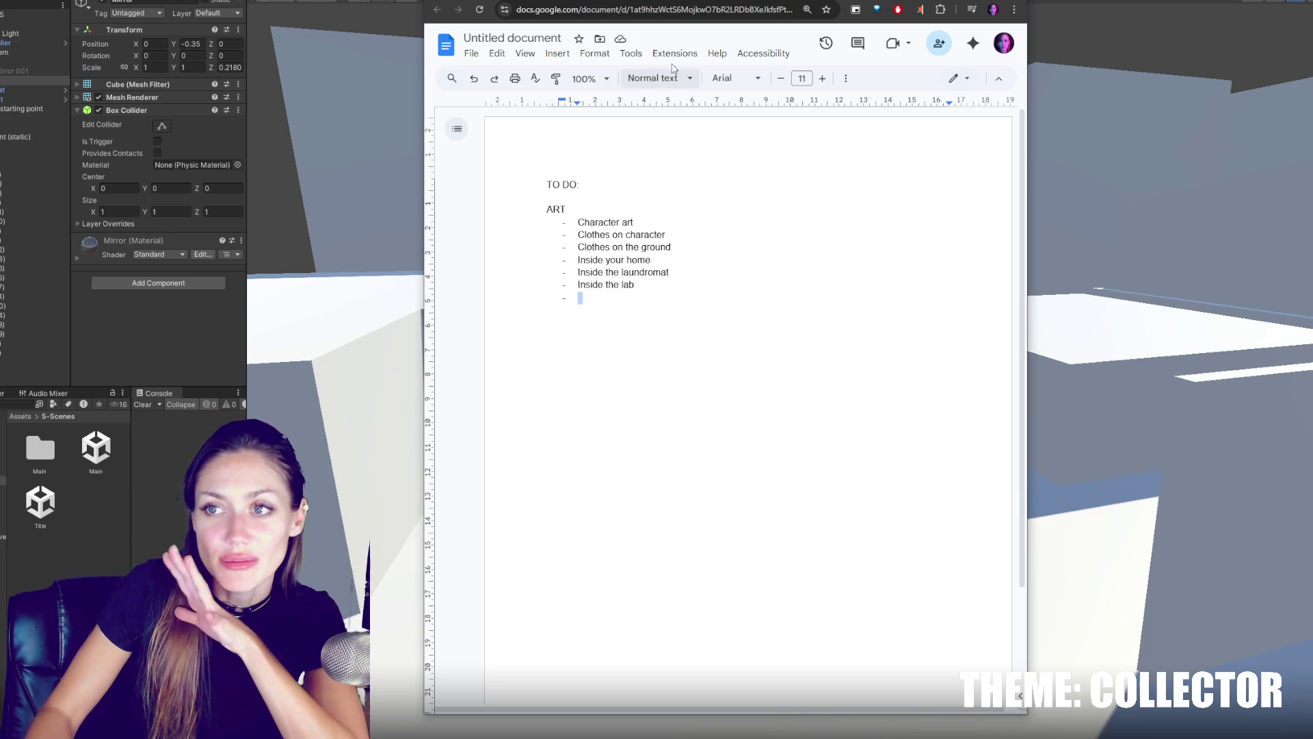
pyautogui.moveTo(721, 0)
pyautogui.mouseDown()
pyautogui.moveTo(731, 638)
pyautogui.moveTo(732, 26)
pyautogui.moveTo(706, 5)
pyautogui.mouseUp()
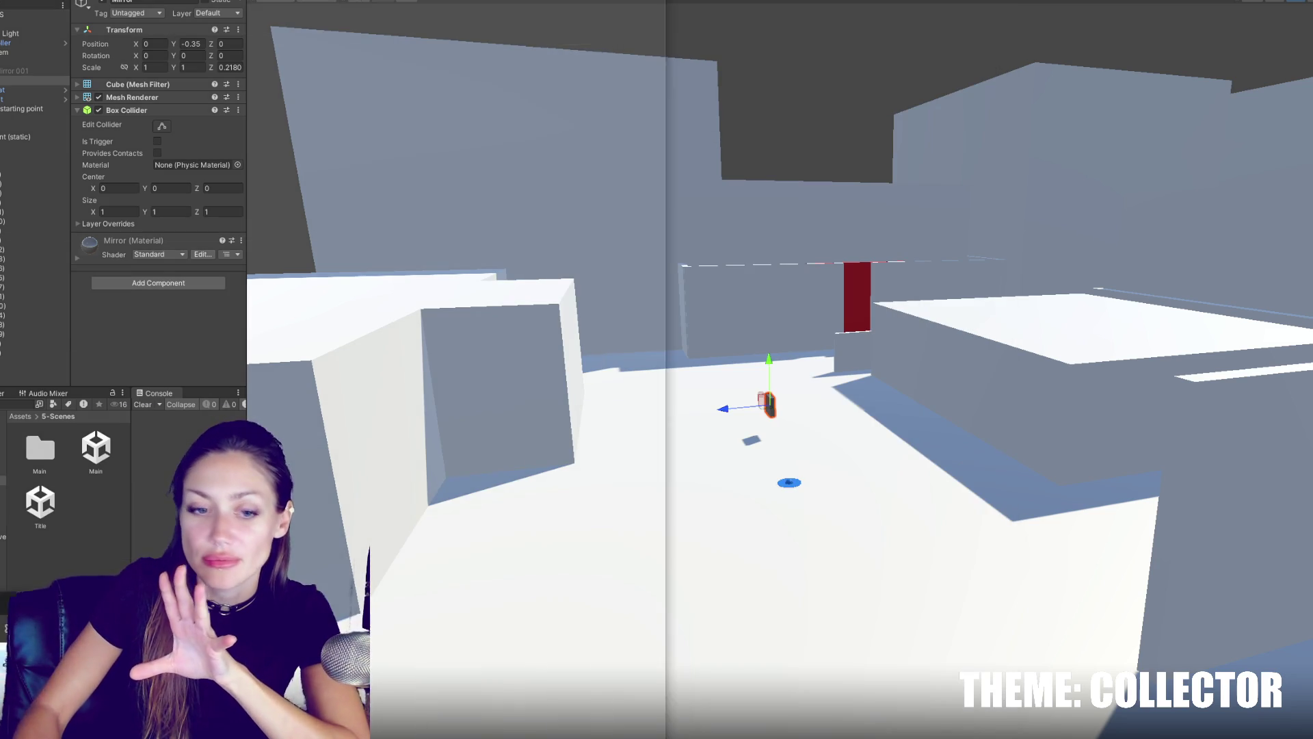
# Zoom out and orbit to a top-down view over the level's central open area.
pyautogui.scroll(-5, 794, 302)
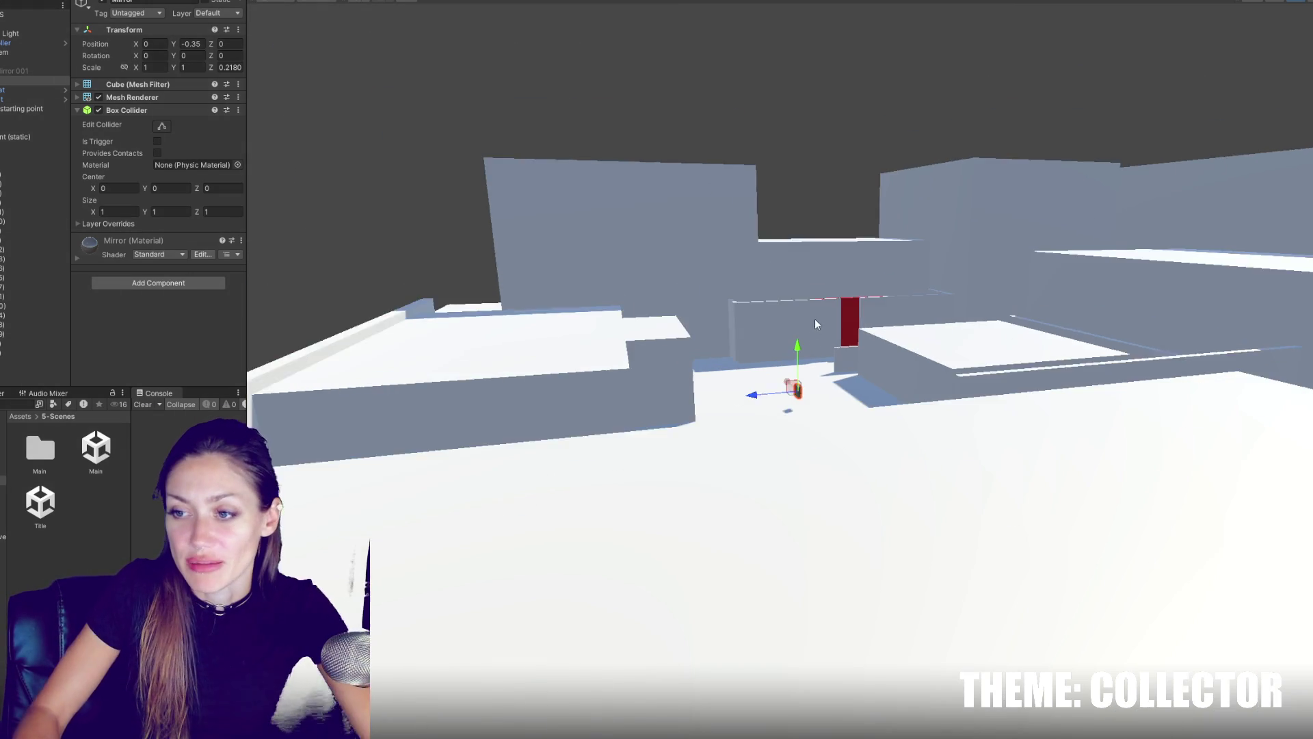
pyautogui.moveTo(834, 317)
pyautogui.mouseDown()
pyautogui.moveTo(513, 446)
pyautogui.moveTo(755, 419)
pyautogui.moveTo(753, 407)
pyautogui.mouseUp()
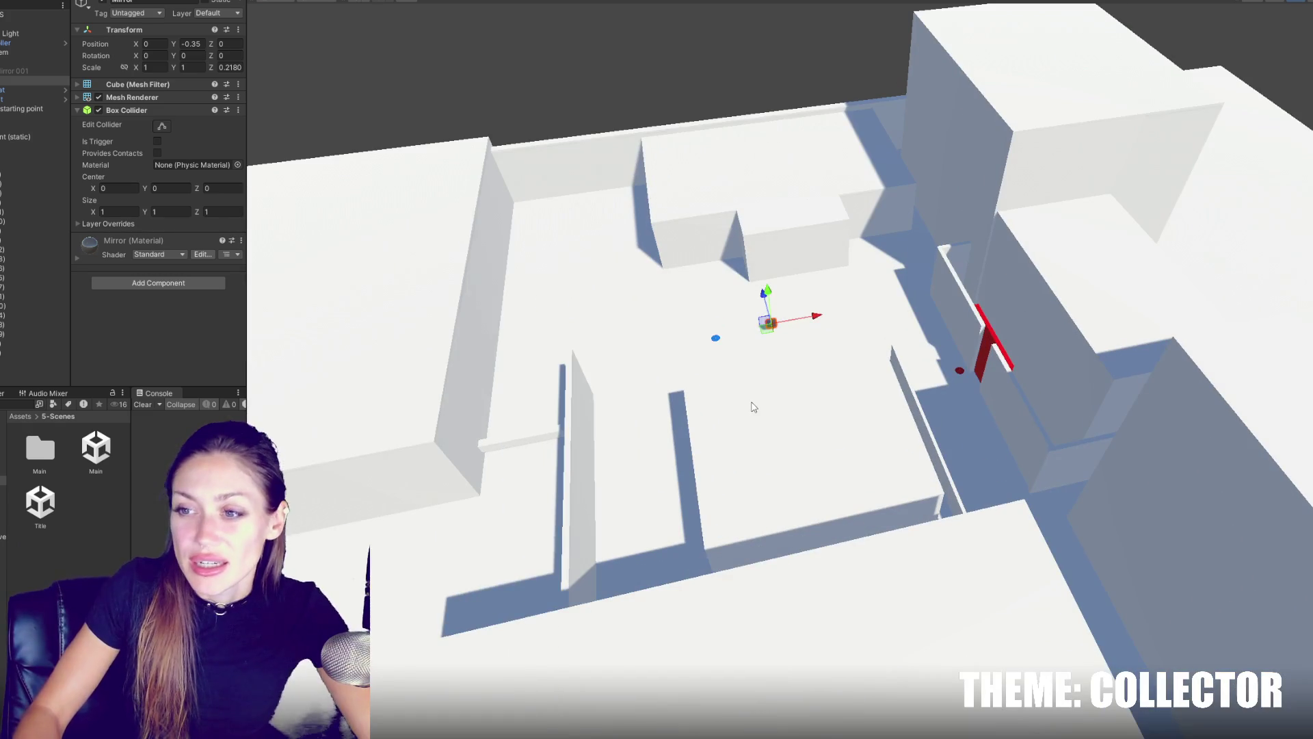